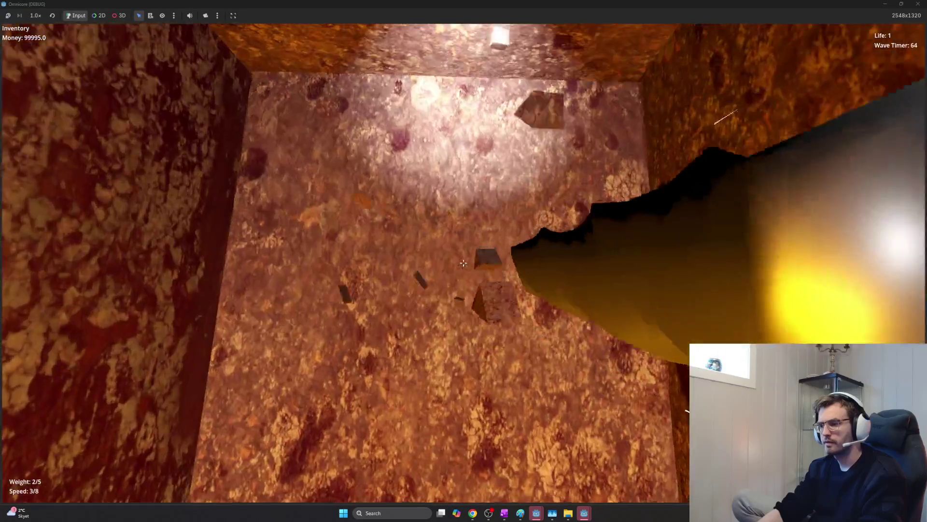
- Mine through several cracked tunnel walls while advancing, then stop the debug run with F8
click(463, 263)
click(464, 263)
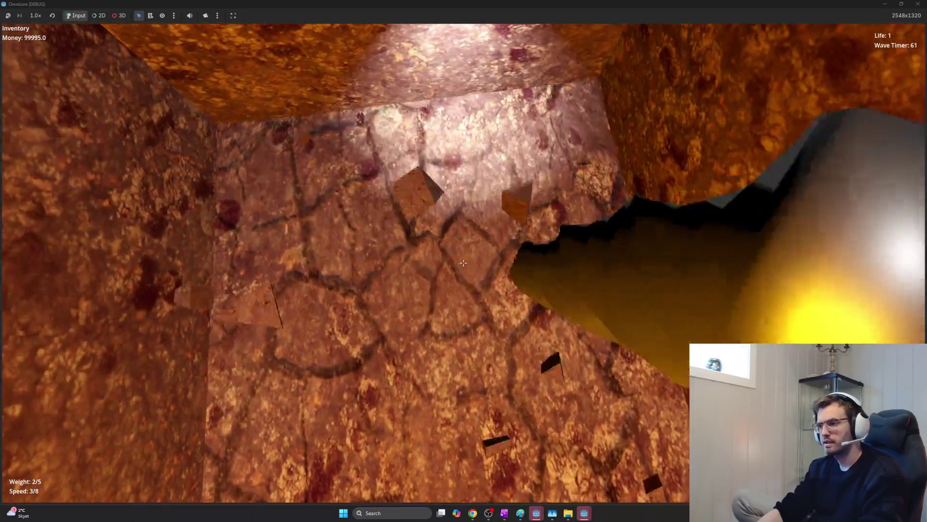
click(464, 262)
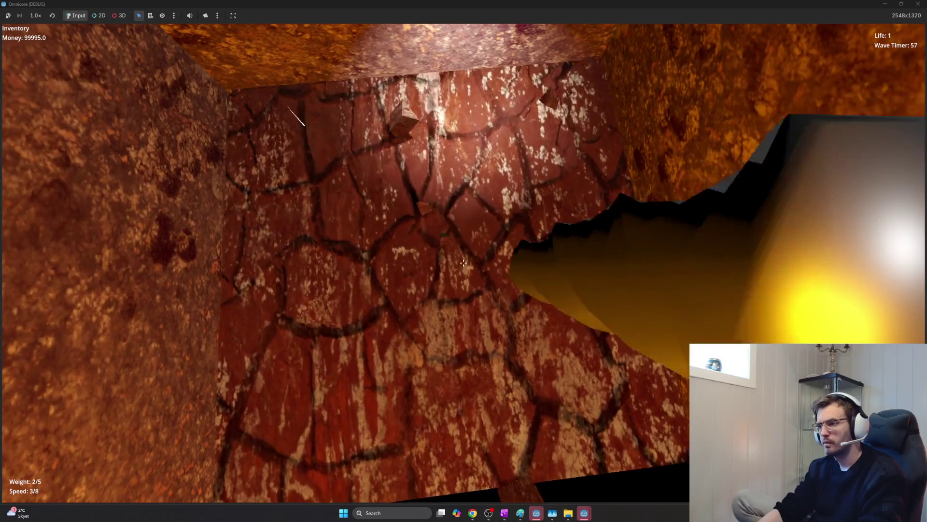
click(464, 263)
key(w)
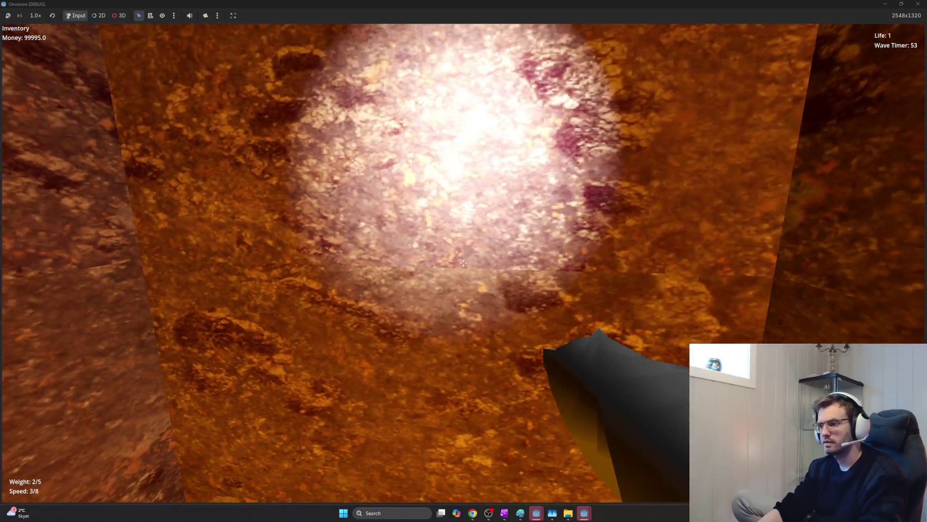
click(464, 263)
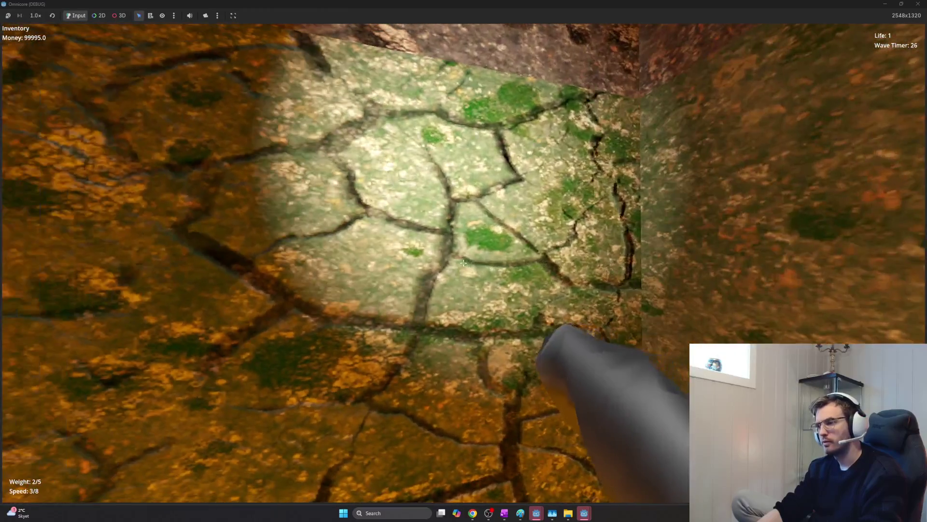
click(464, 262)
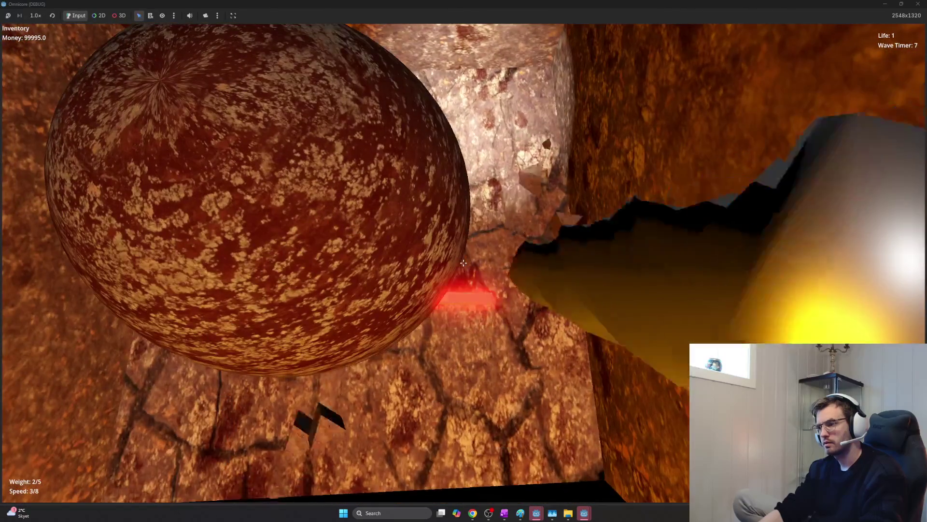
key(F8)
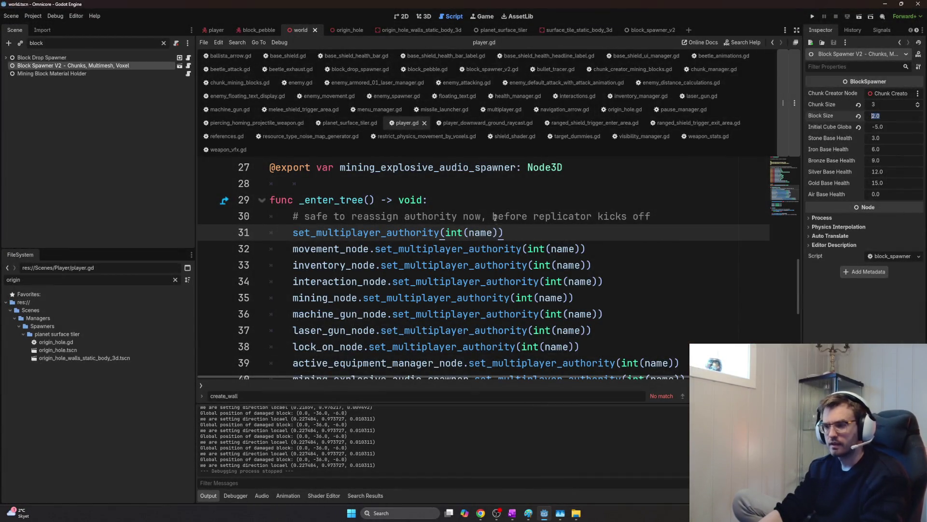
- Switch to OneNote and add a new page in the current section
key(alt+Tab)
key(alt+Tab)
key(Escape)
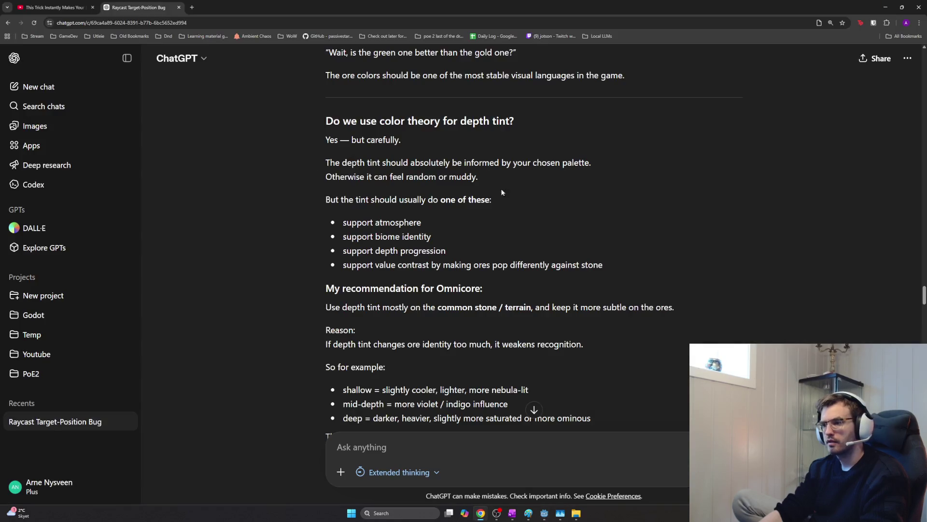
key(alt+Tab)
key(alt+Tab)
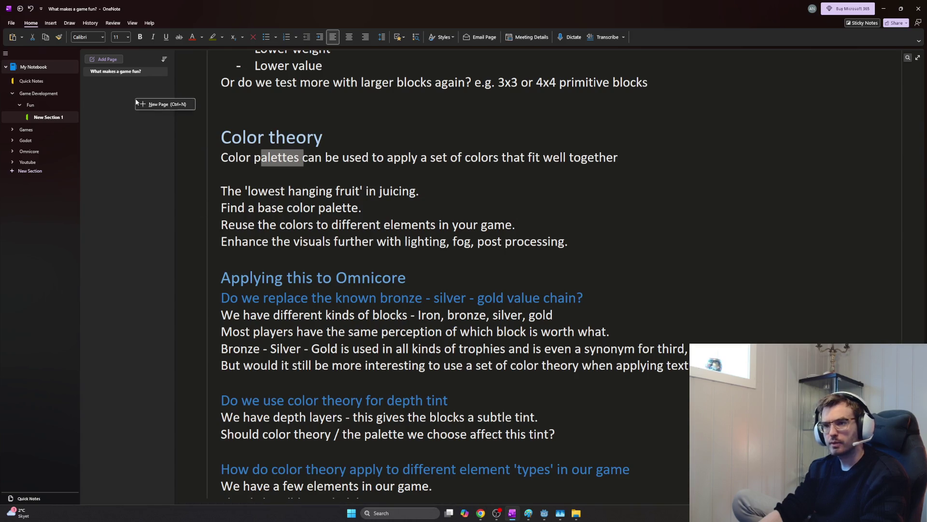
click(137, 104)
text(C)
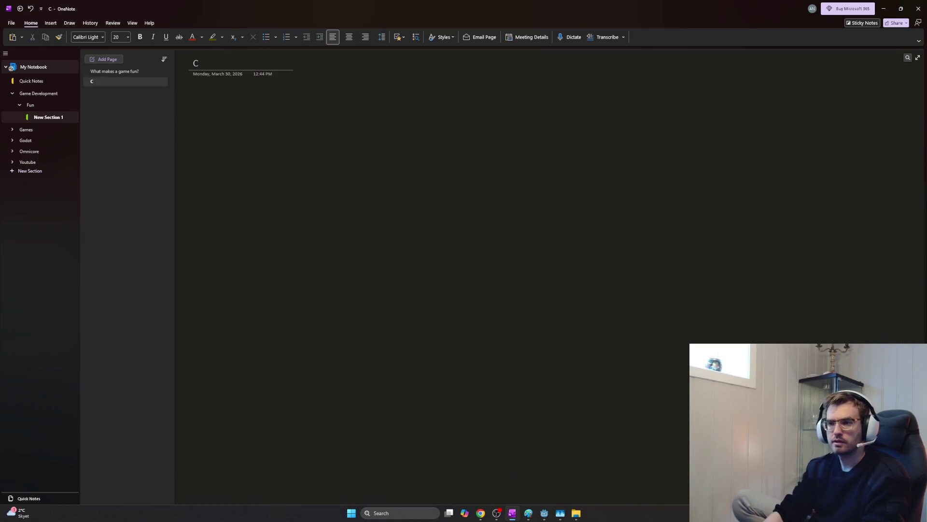
text(olor palette)
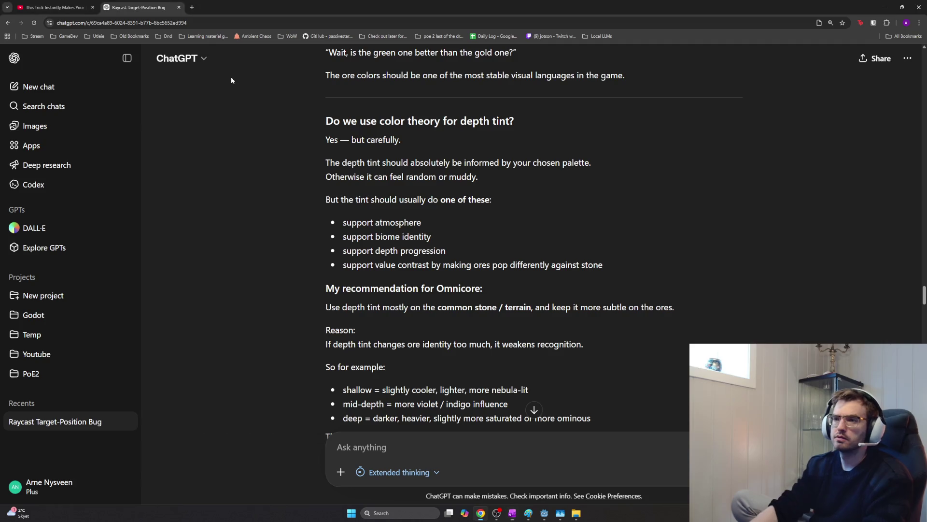
text(s)
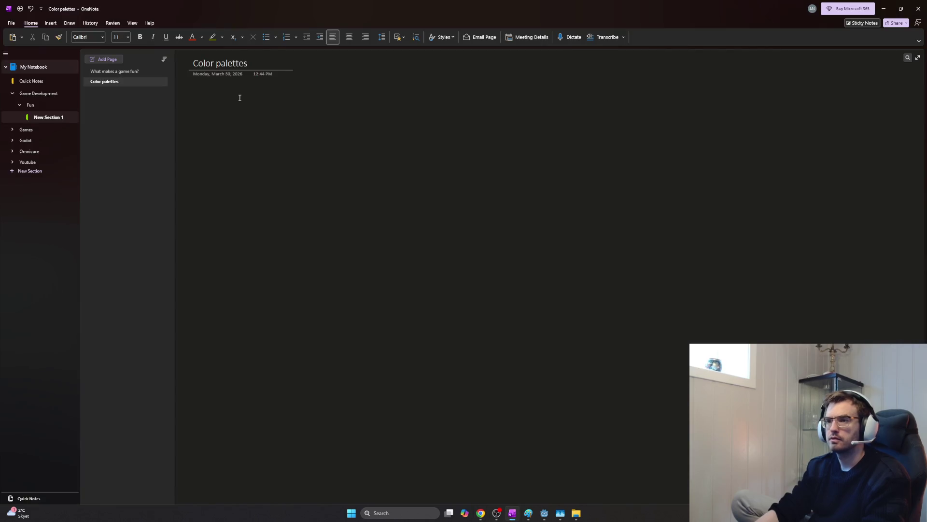
- Title the page 'Color theory', replacing 'palettes' with 'theory', and move into the page body
drag(253, 66, 220, 64)
key(BackSpace)
key(BackSpace)
text(theory)
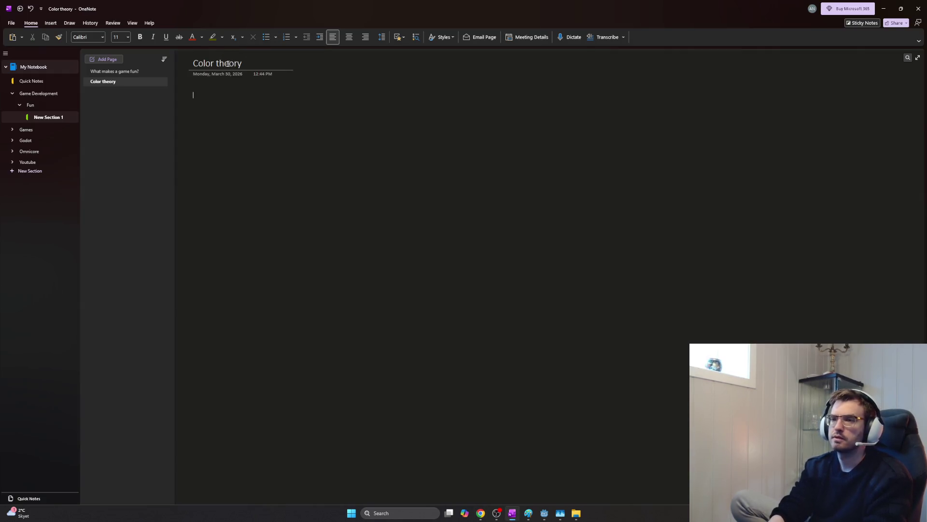
click(193, 95)
text(F)
- Write a 'Depth layers' note on layer distinction and weaker tint for iron, bronze, silver, gold
key(BackSpace)
key(BackSpace)
key(BackSpace)
click(196, 103)
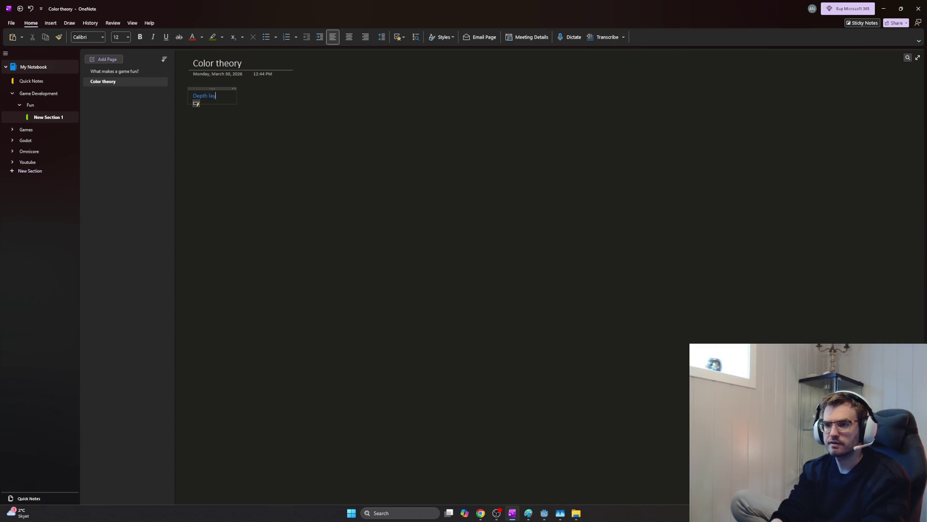
scroll(261, 97, down, 2)
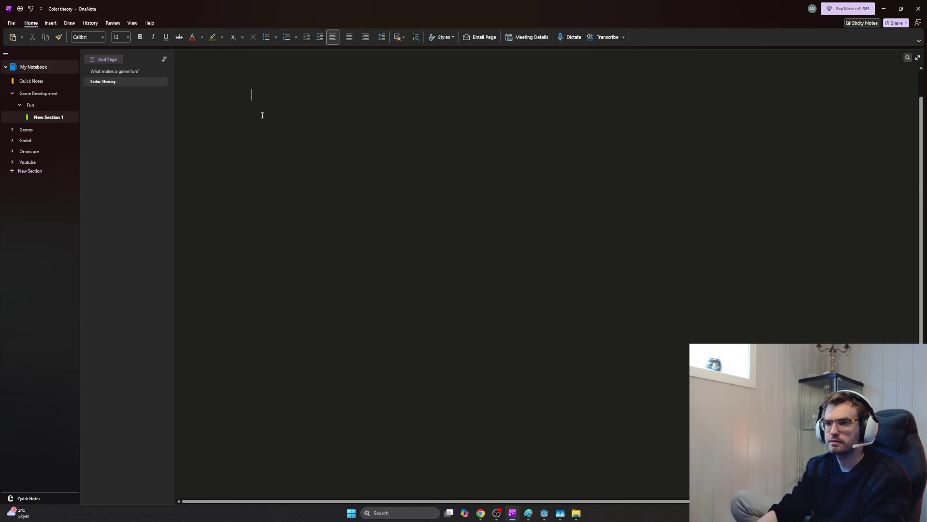
text(Depth layers)
scroll(279, 165, up, 2)
key(Return)
text(Visual distinction between each )
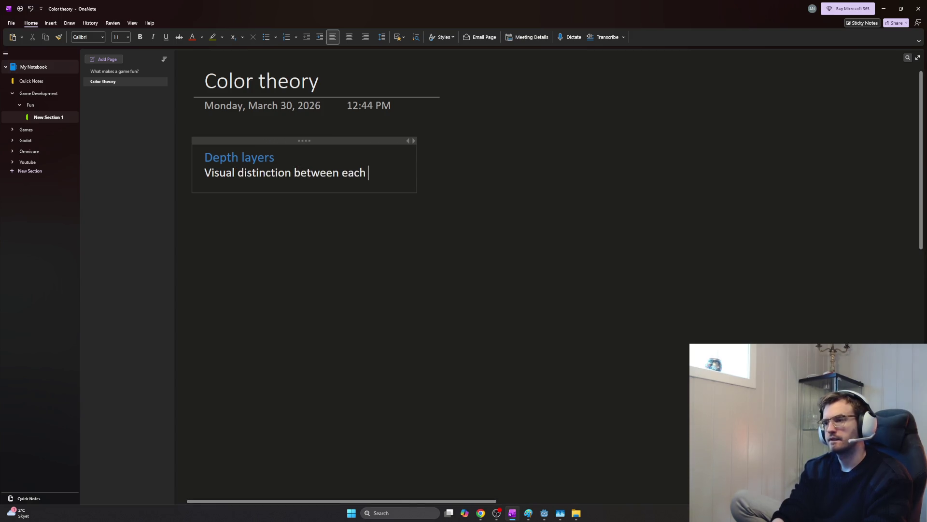
text(layer is)
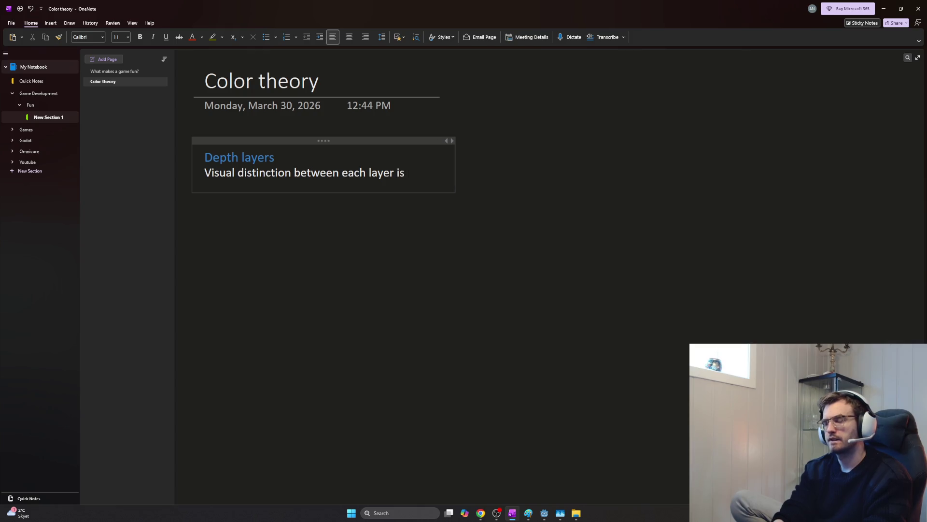
text( the most important)
key(Return)
text(This allows for we)
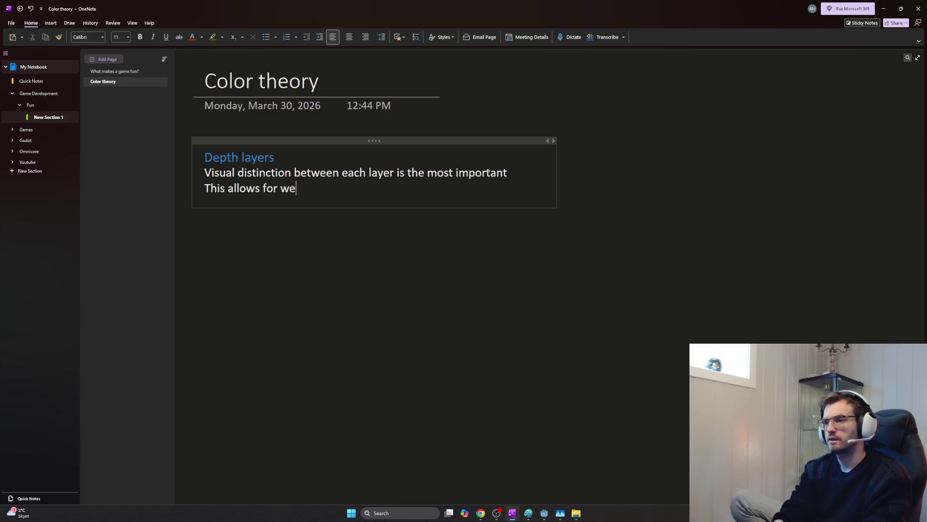
text(aker tint)
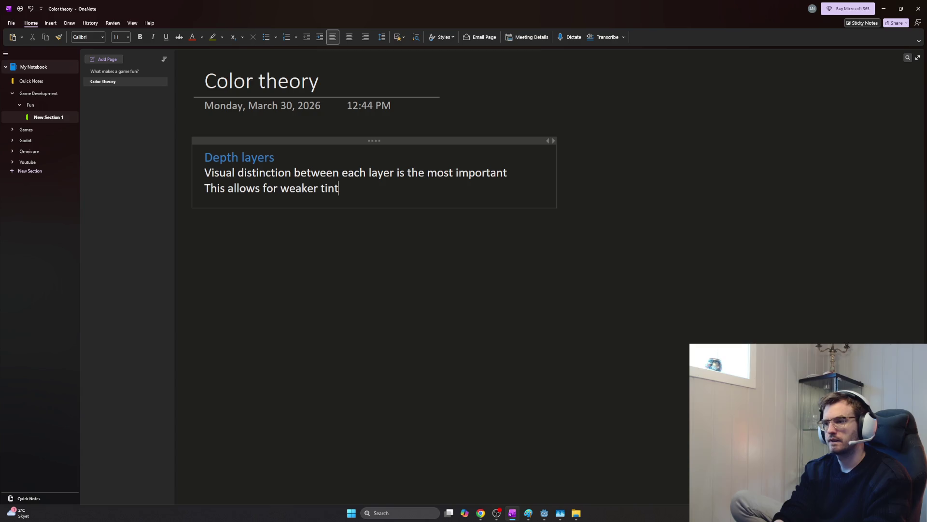
key(Return)
text(Weaker tint)
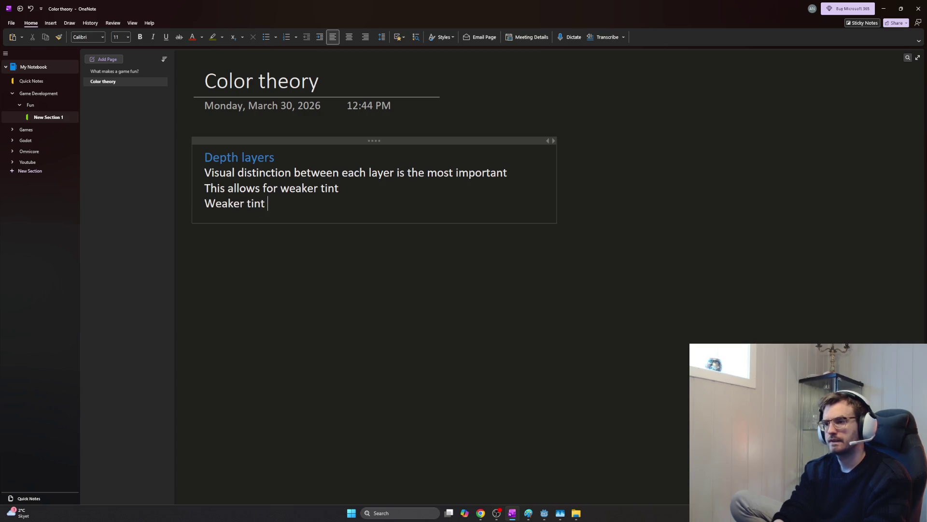
key(BackSpace)
key(BackSpace)
key(BackSpace)
key(BackSpace)
key(BackSpace)
key(BackSpace)
text(while )
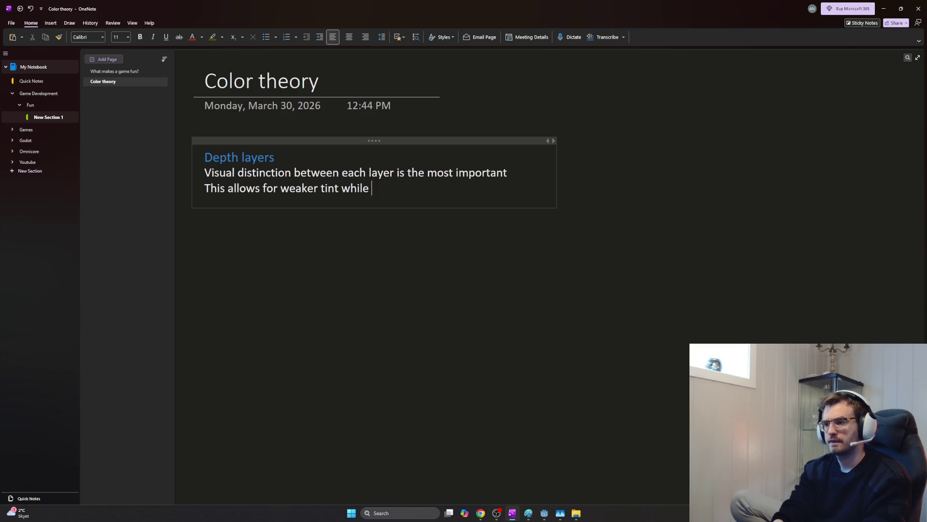
text(clearly showing)
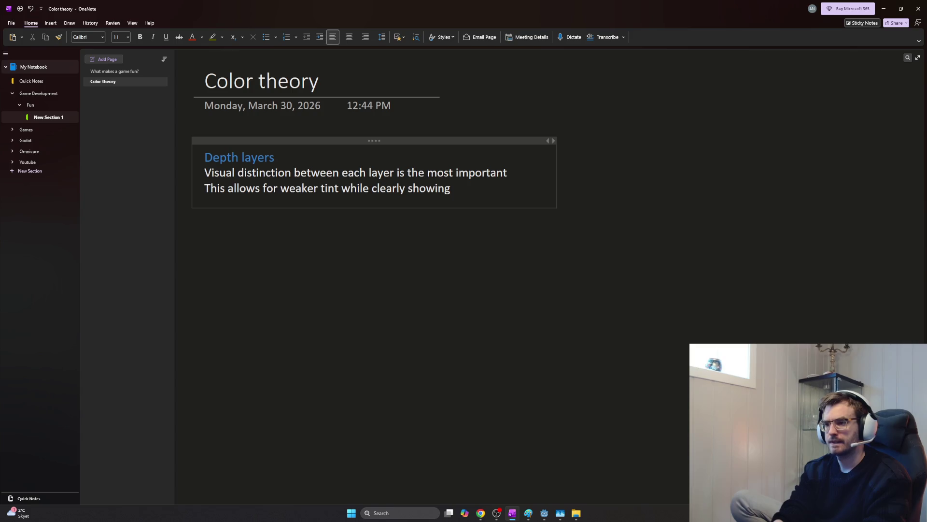
text( a new layers oc)
key(BackSpace)
key(BackSpace)
key(BackSpace)
text(occurred)
key(Return)
text(Weaker)
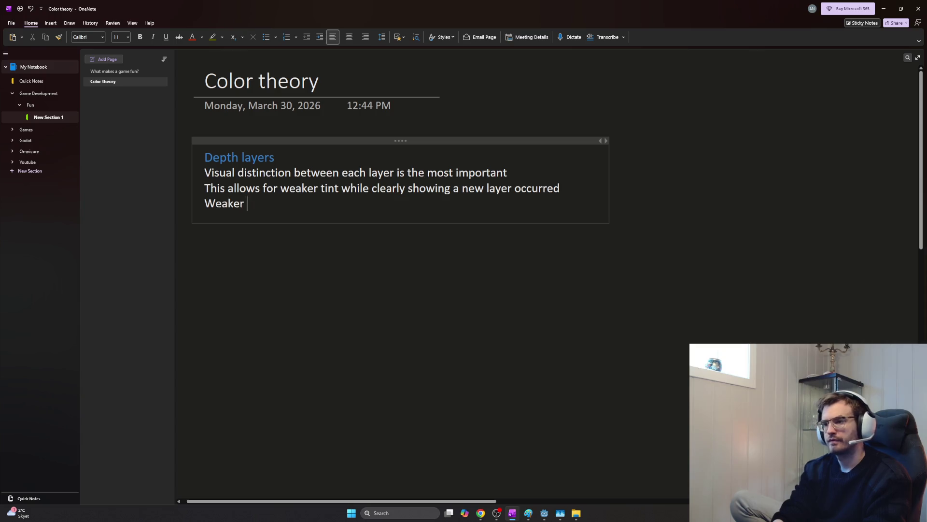
text(ting)
text( allows for easier distinction and recognition between)
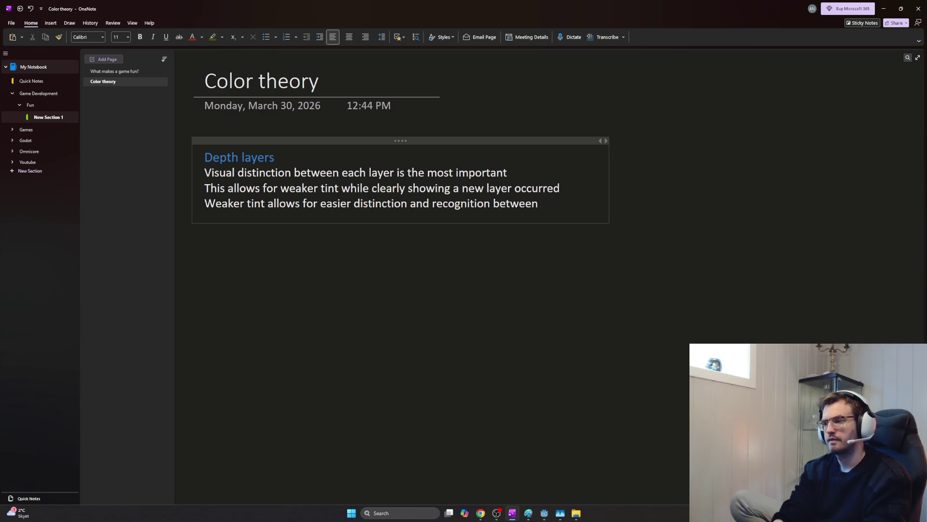
text(ron, bronze, silver godl)
key(BackSpace)
key(BackSpace)
key(BackSpace)
key(BackSpace)
key(BackSpace)
text(, gold)
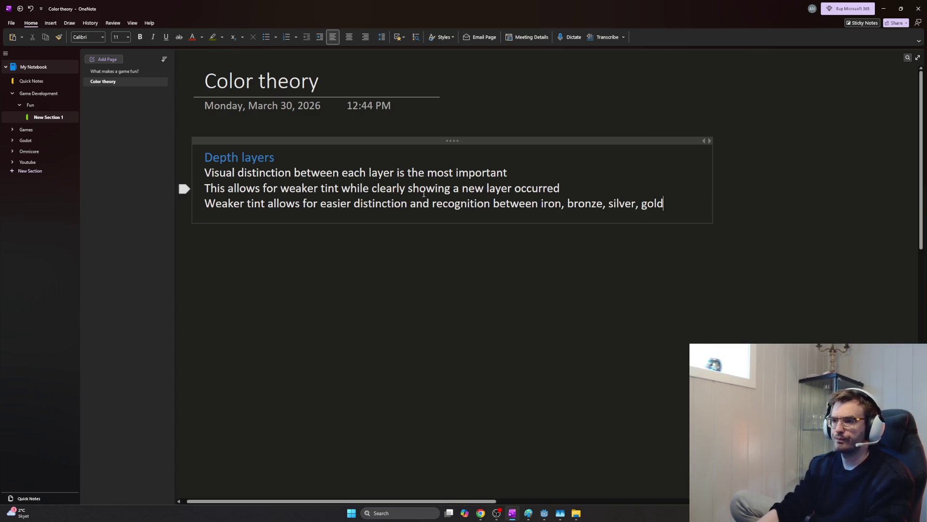
- Review the note lines and the word 'tint', tidy trailing blank lines, then switch to ChatGPT
mouse_move(675, 204)
mouse_down()
mouse_move(276, 203)
mouse_move(206, 179)
mouse_up()
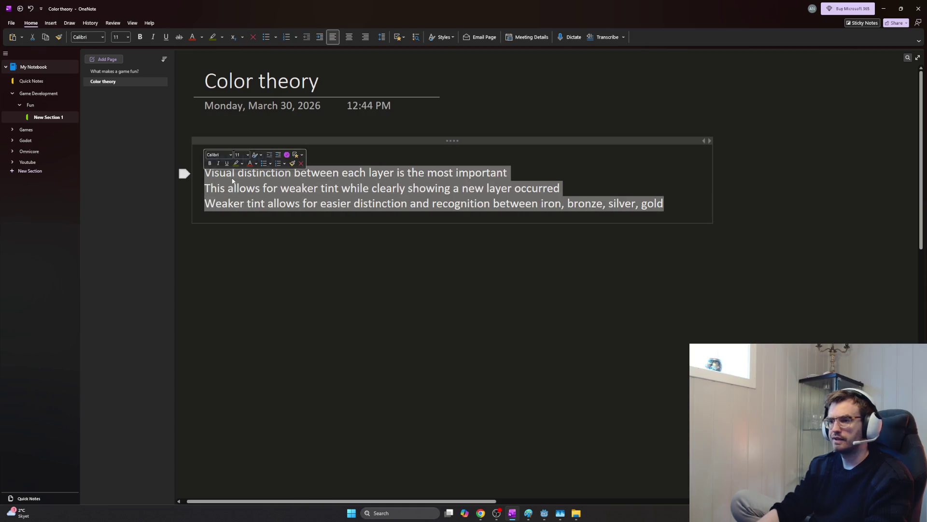
click(206, 176)
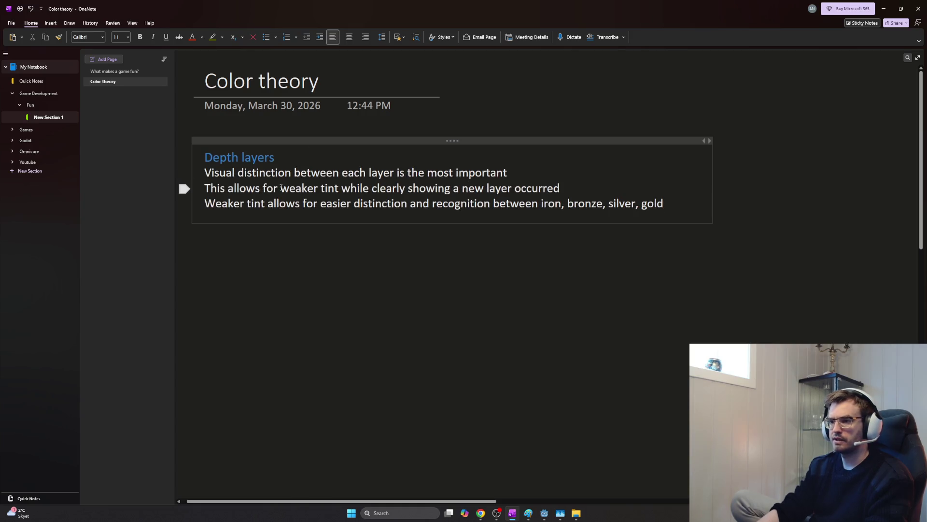
double_click(329, 189)
click(328, 195)
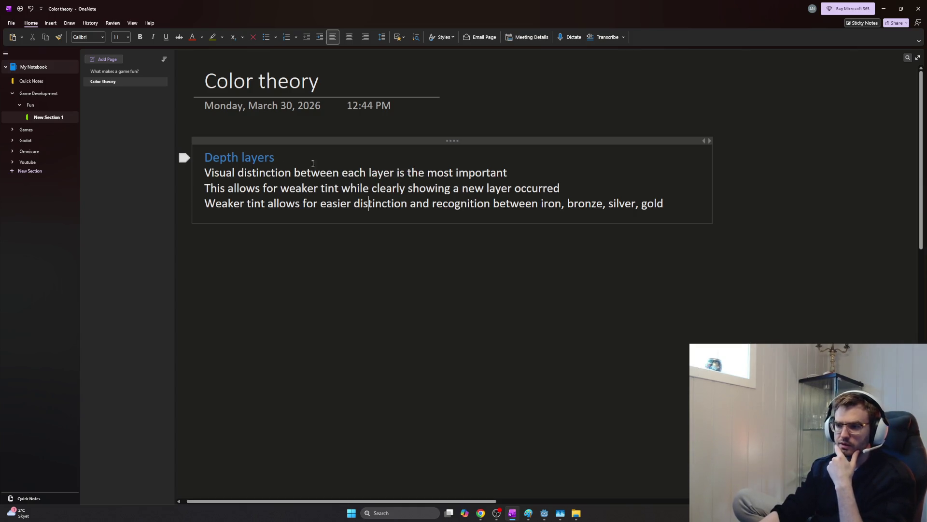
key(Return)
key(Return)
key(Return)
key(BackSpace)
key(alt+Tab)
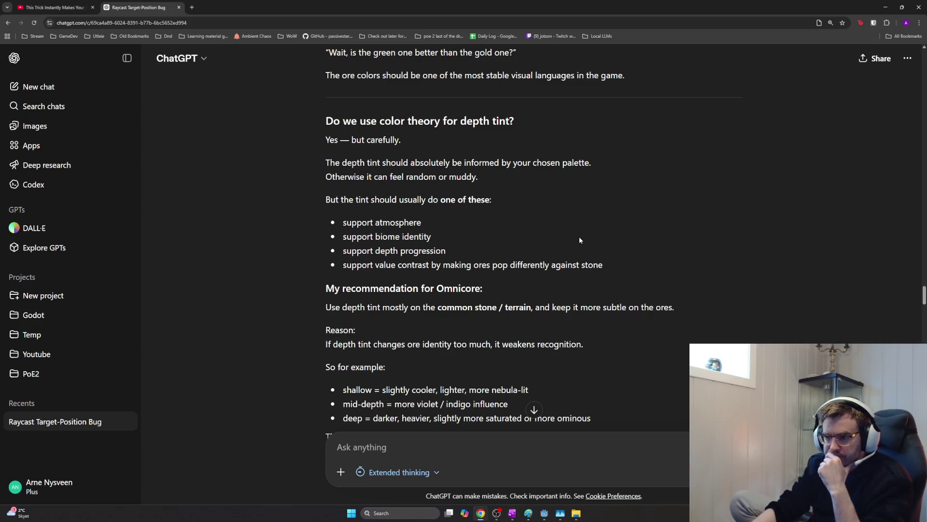
scroll(556, 238, down, 1)
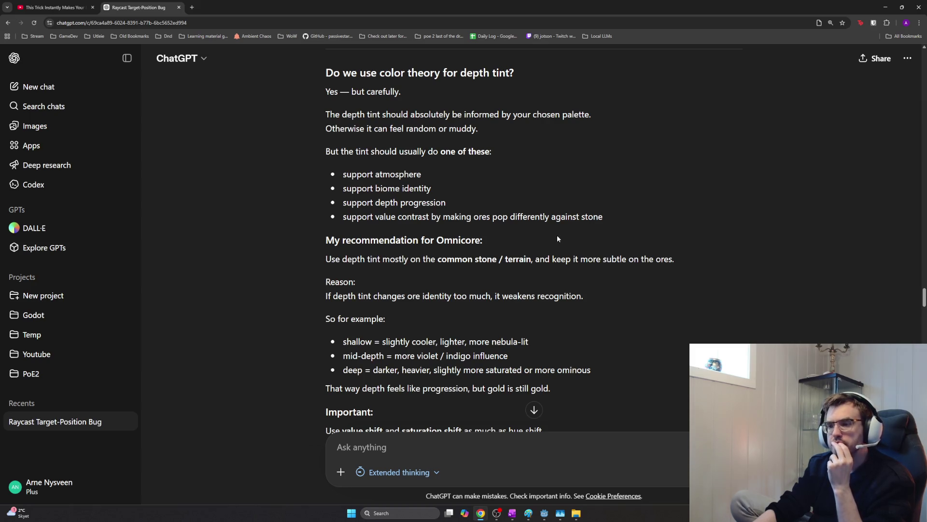
scroll(459, 228, down, 1)
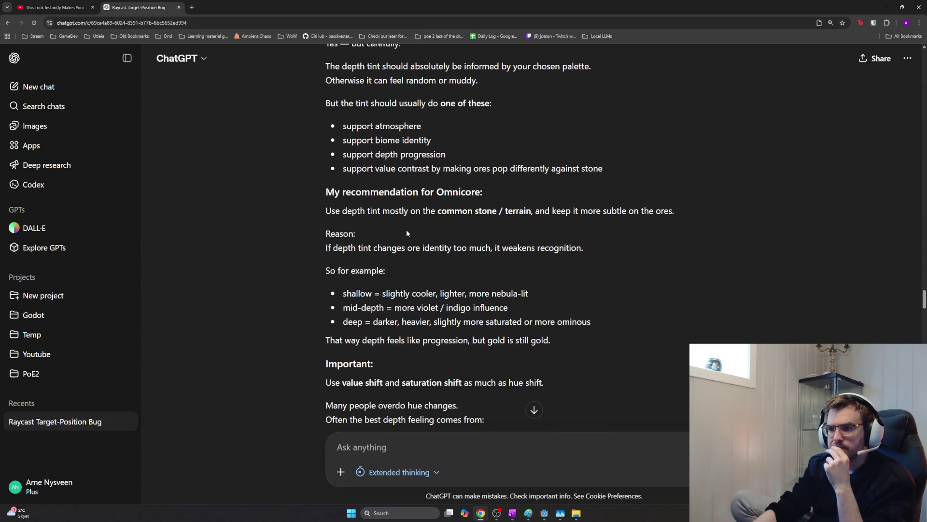
scroll(423, 231, down, 1)
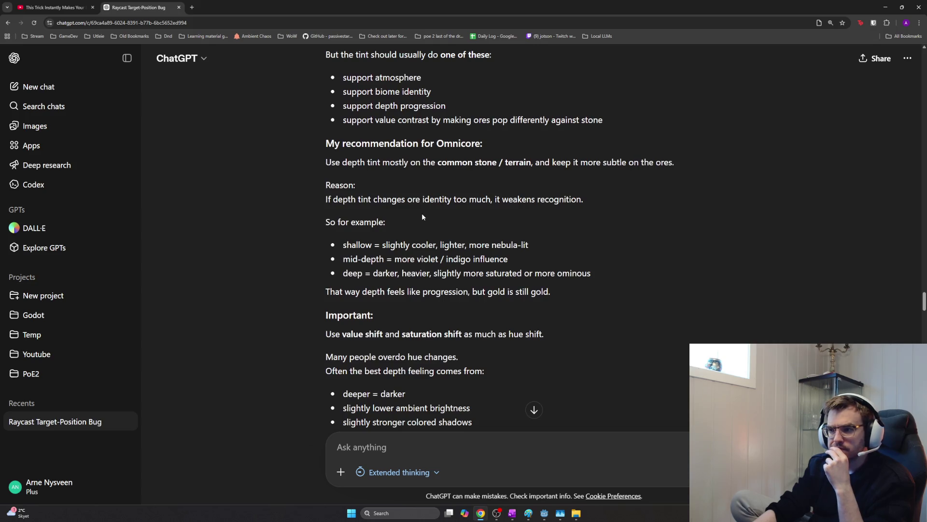
- Highlight ChatGPT's advice to keep depth tint subtle on ores, glancing at the OneNote notes
drag(539, 163, 691, 167)
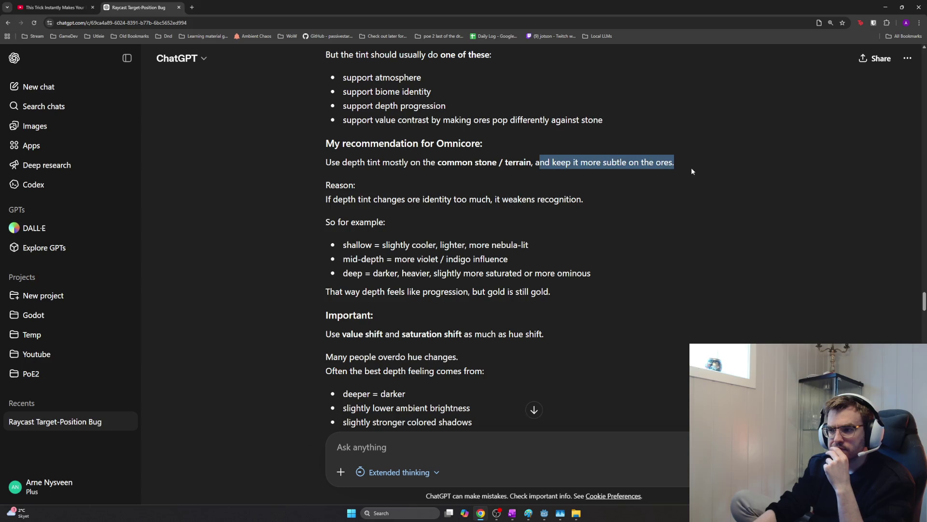
click(681, 164)
double_click(666, 163)
key(alt+Tab)
key(alt+Tab)
click(689, 157)
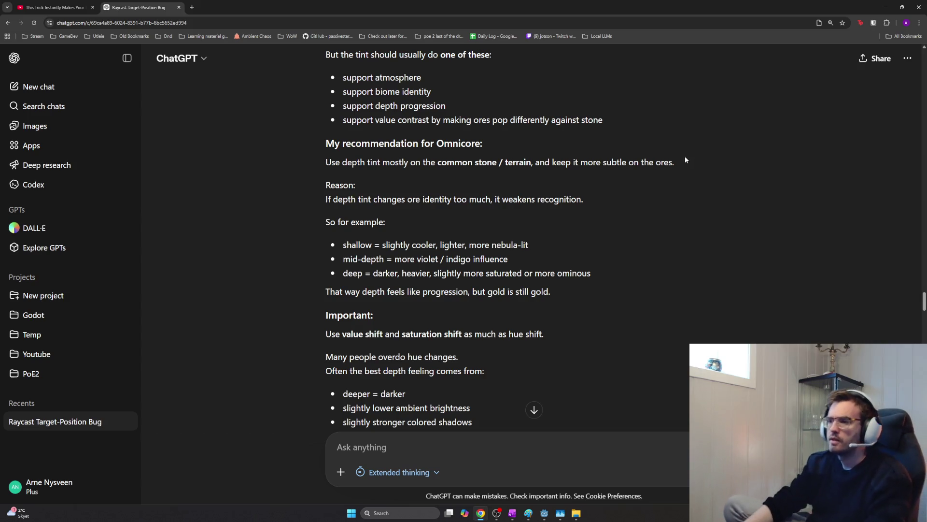
- Switch to Godot, run the Omnicore project with F5 and buy pickaxe upgrades
key(alt+Tab)
key(alt+Tab)
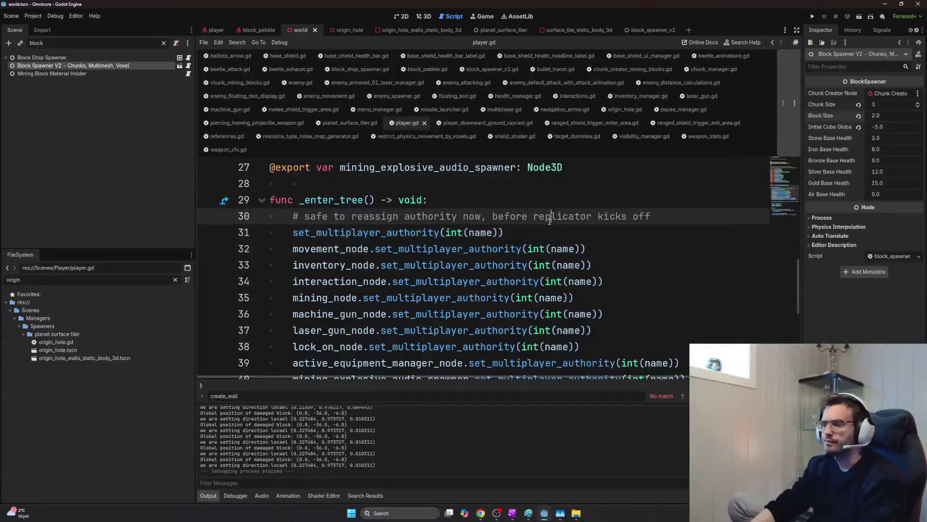
key(F5)
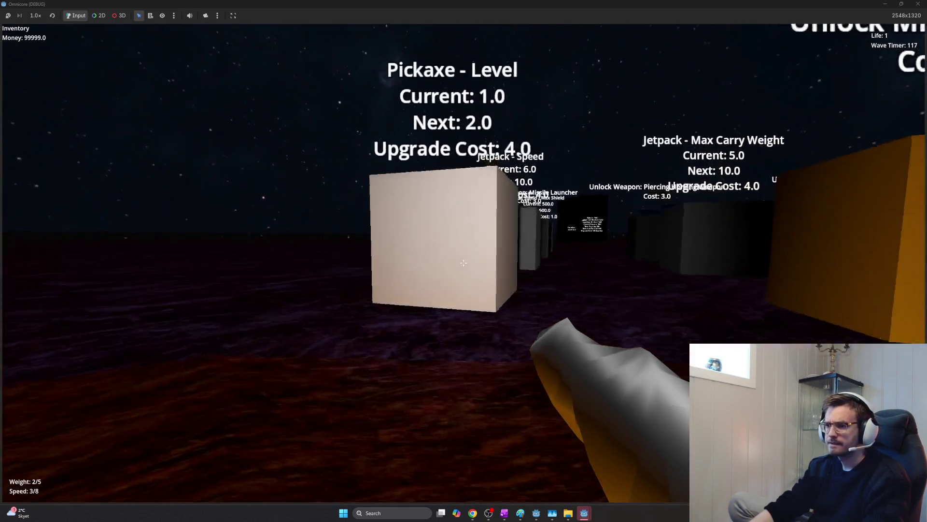
click(463, 262)
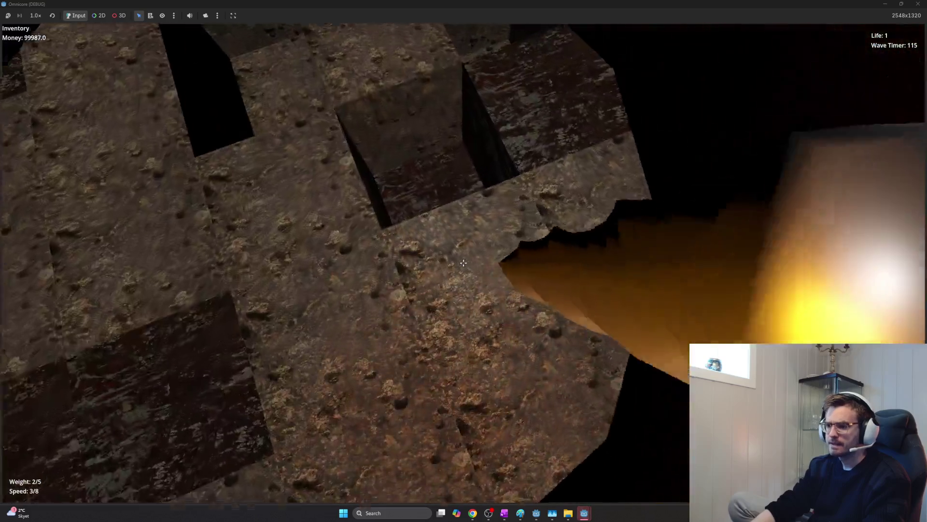
- Mine the green rock walls, equip tool 1 and pick up the green ore spheres
click(463, 263)
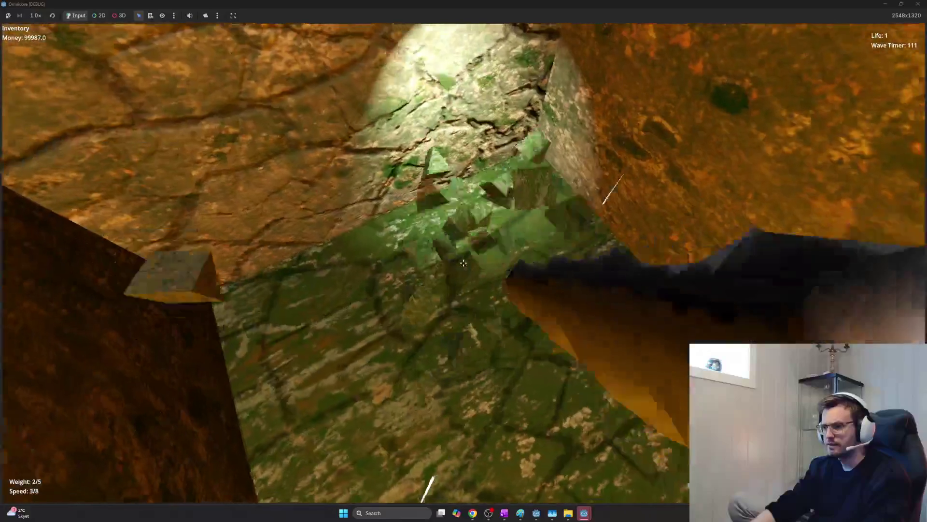
click(463, 262)
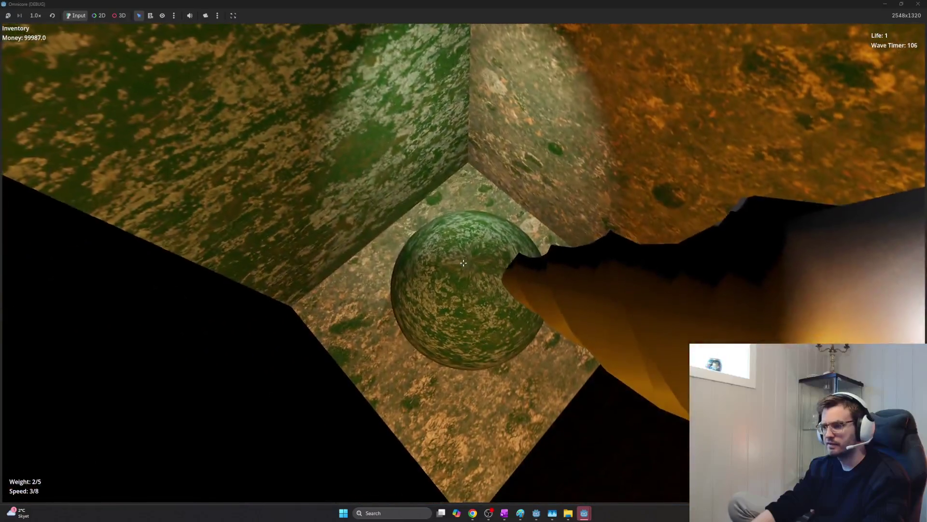
key(1)
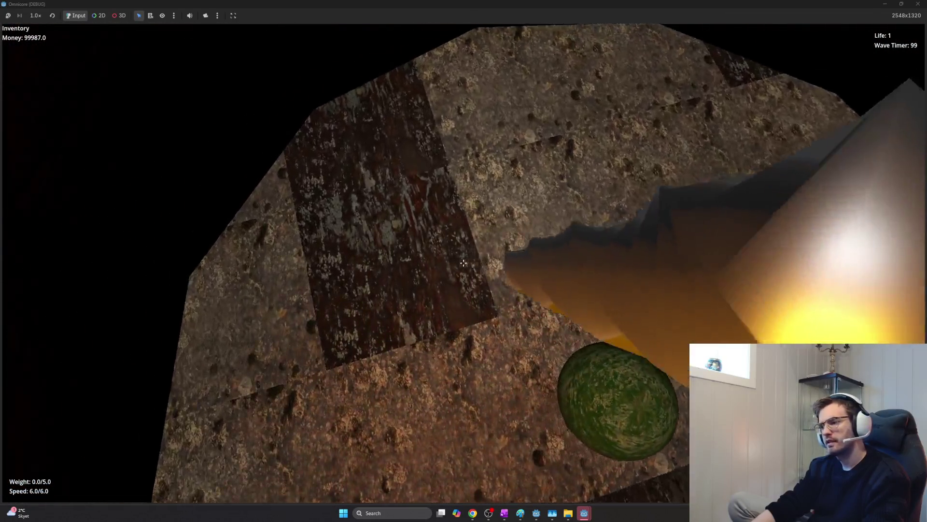
click(463, 262)
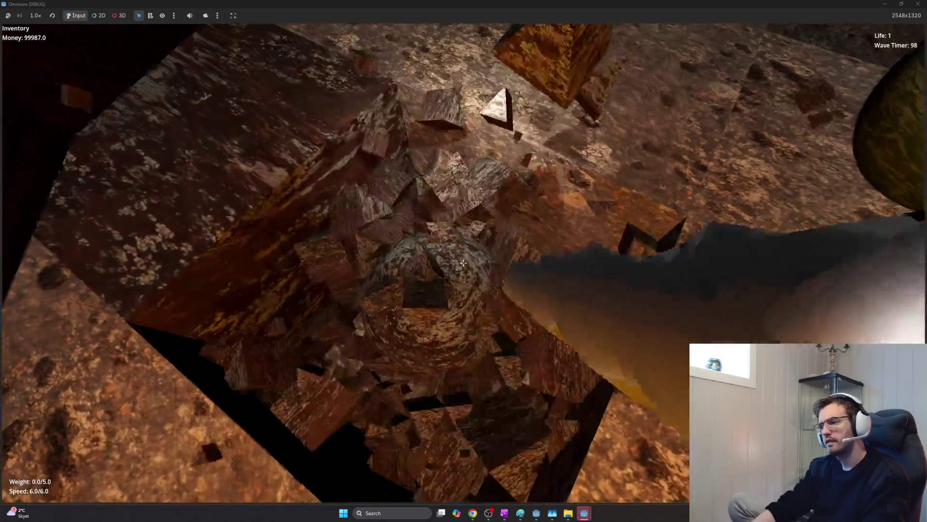
click(463, 262)
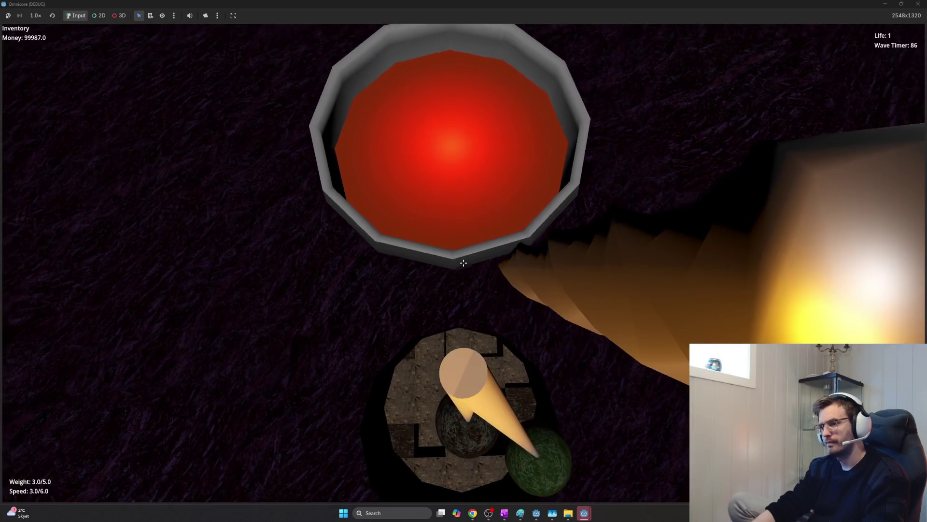
- Drop the carried ore into the lava bowl and walk into the hole in the rock wall
click(464, 262)
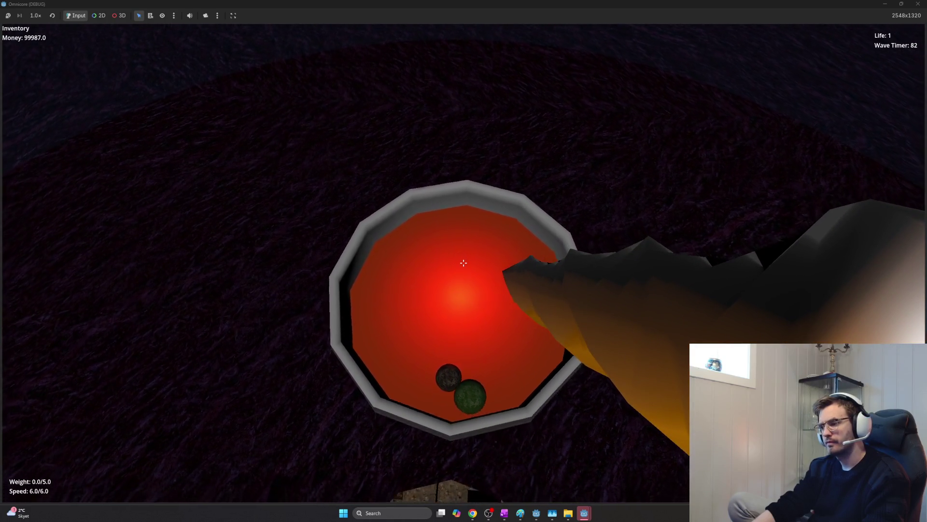
key(w)
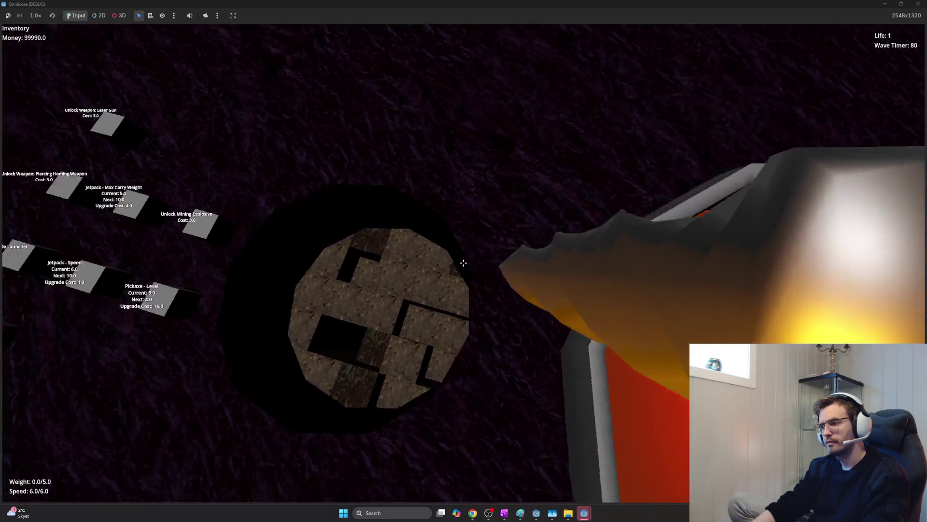
key(w)
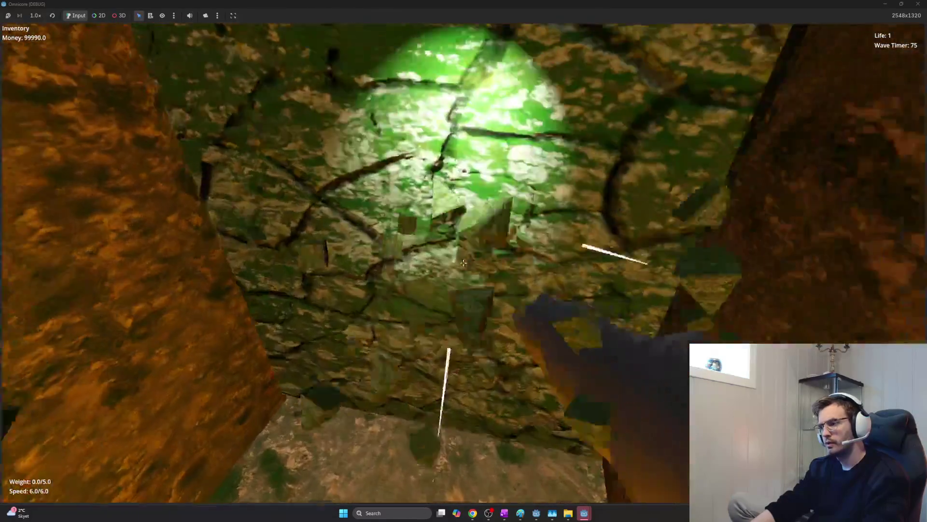
- Break green and orange tunnel blocks and collect the ore spheres they drop
click(463, 263)
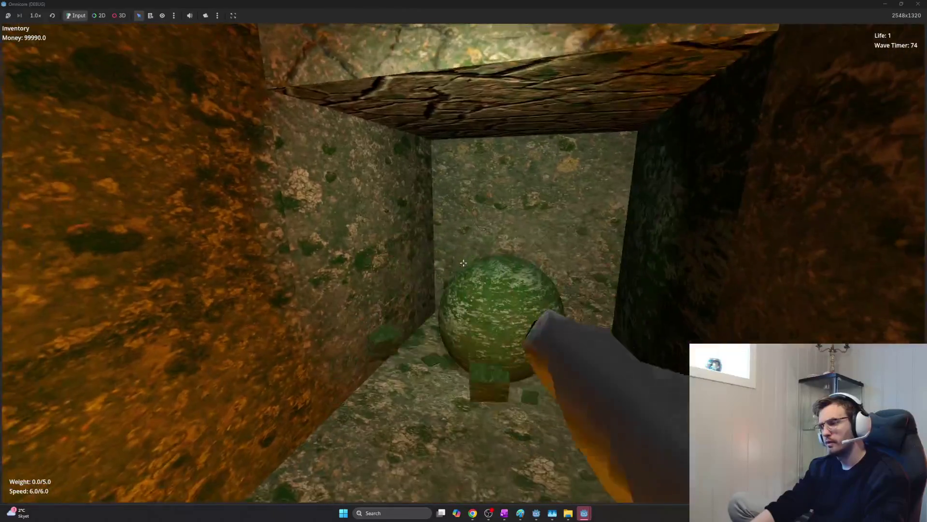
click(463, 262)
click(463, 262)
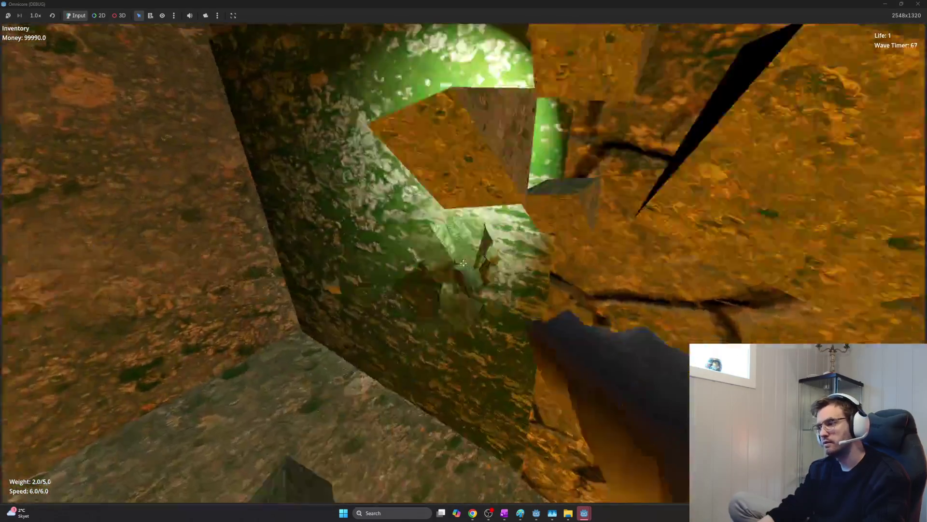
click(463, 263)
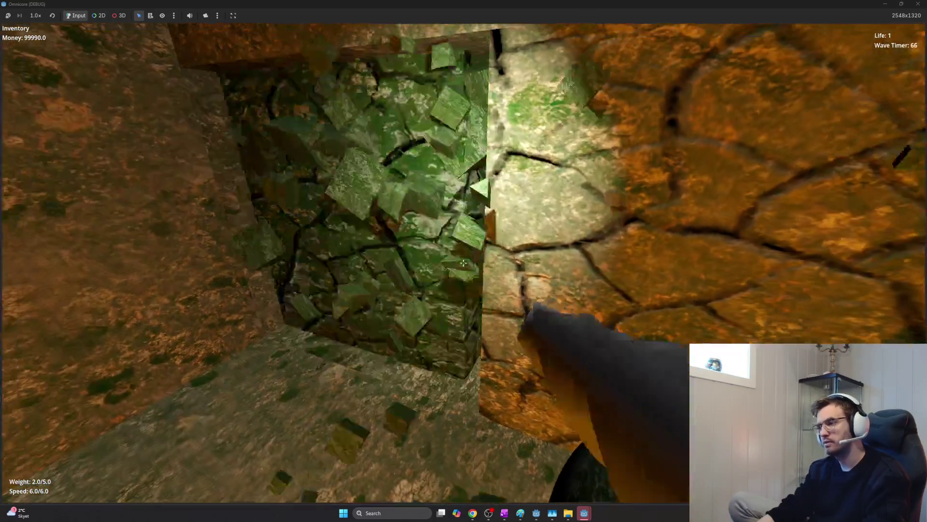
click(463, 263)
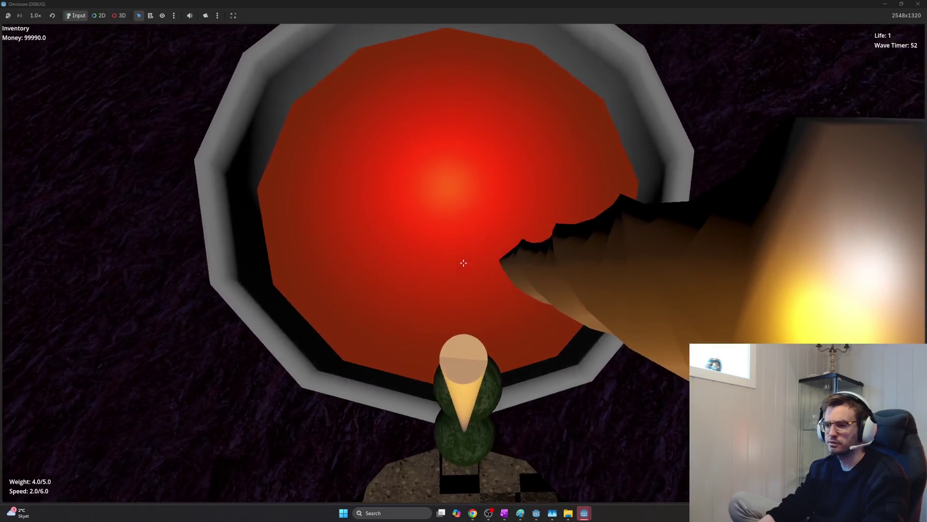
- Drop the green ball into the lava bowl, stop the game with F8 and bring OneNote to the front
click(464, 262)
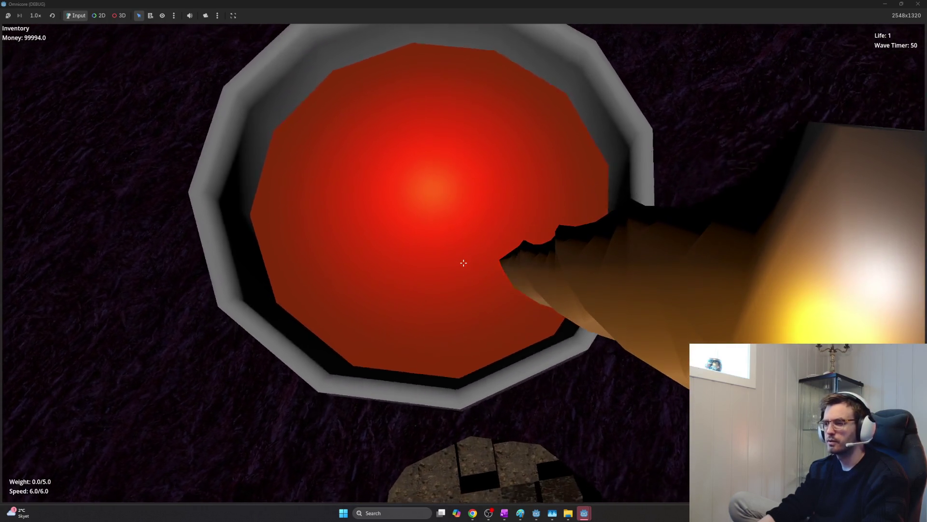
key(F8)
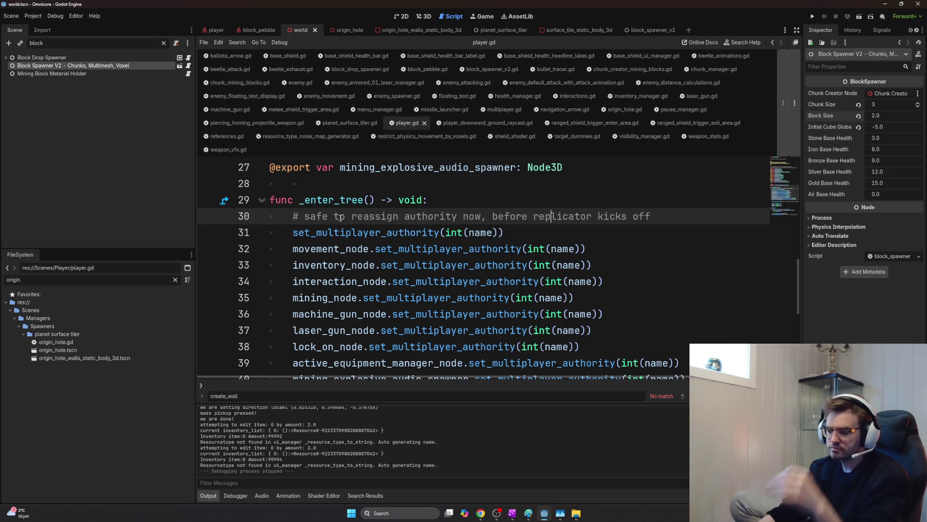
key(alt+Tab)
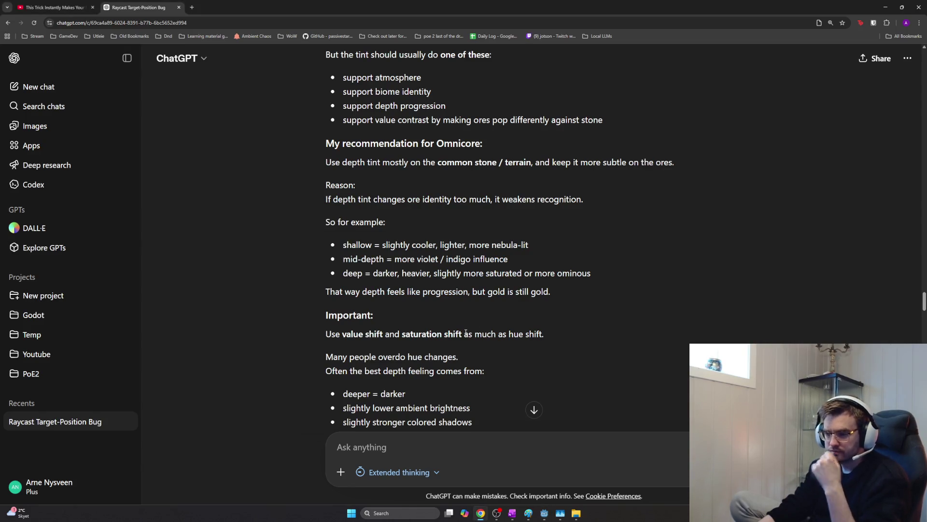
key(alt+Tab)
key(Tab)
key(alt)
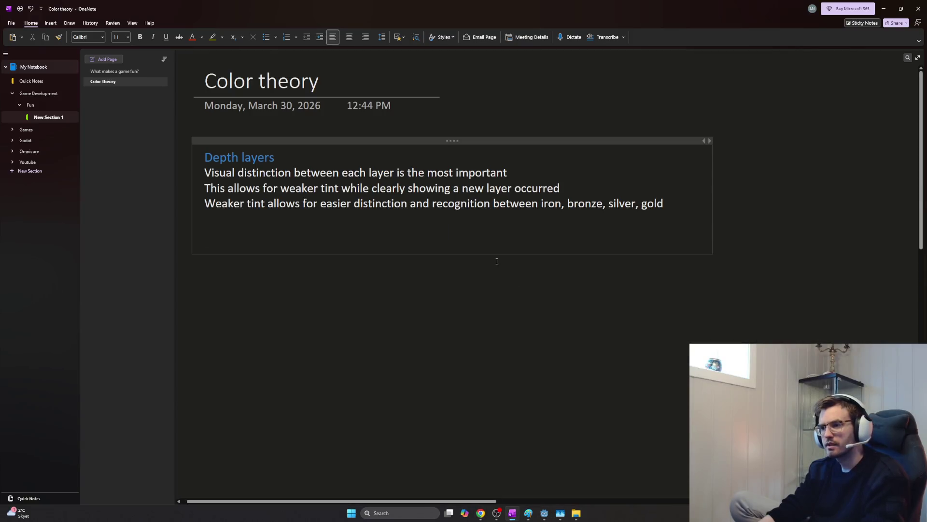
text(L)
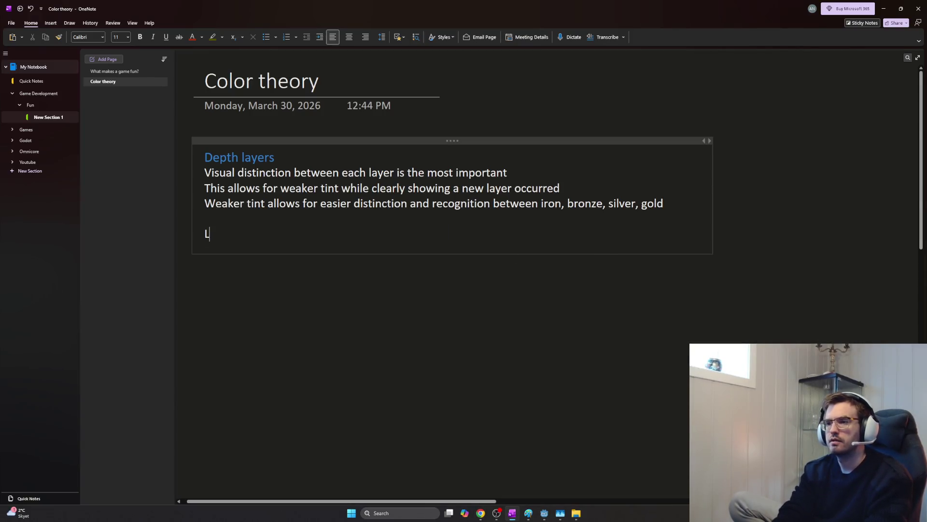
- Finish the pebble sentence, move the '(They' worth-and-weight remark onto its own line, then return to Godot
key(BackSpace)
text(WEa)
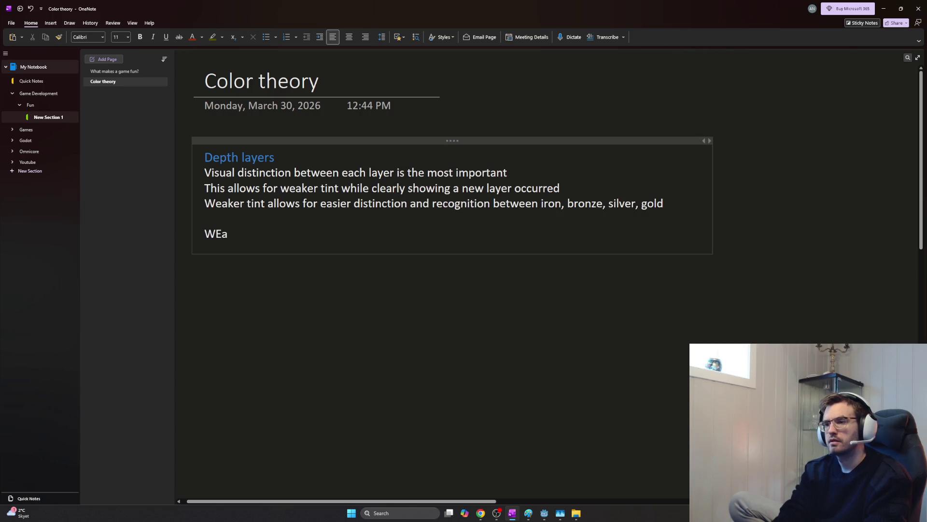
text(Possib)
key(BackSpace)
key(BackSpace)
text(evven weaker tint on iro)
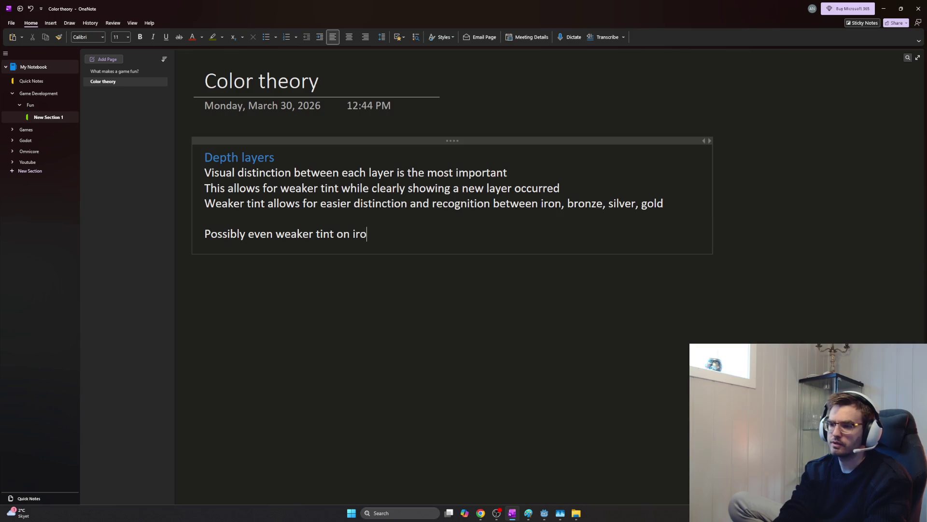
text(spels)
text(al ores than )
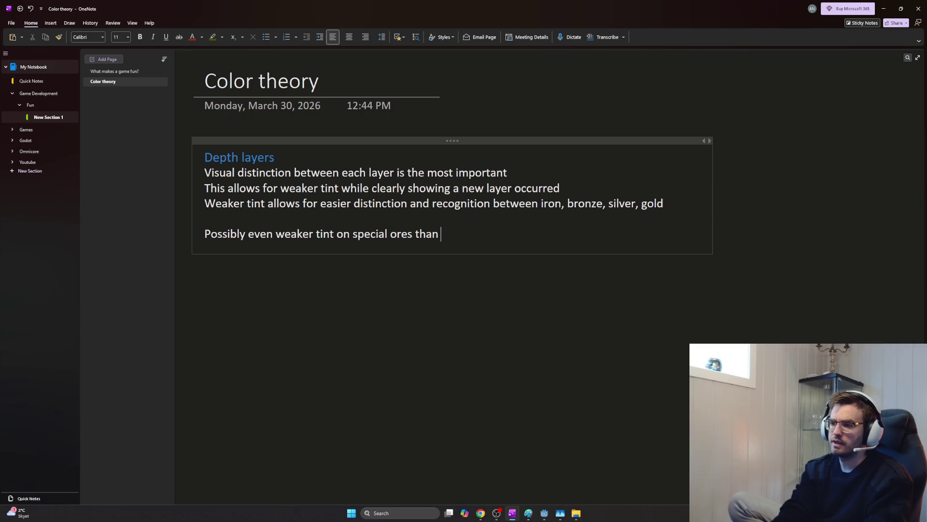
text(stones, but )
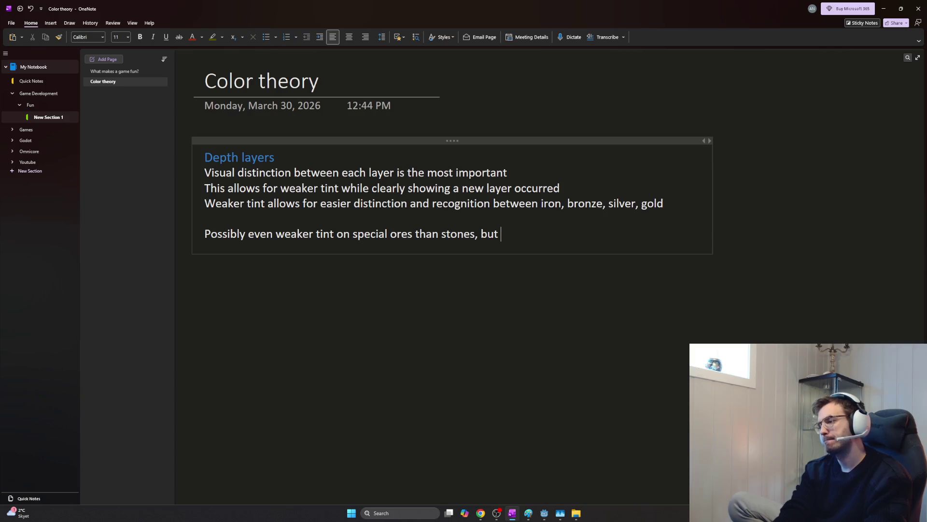
text(enough tint to make the pebbles that drop look)
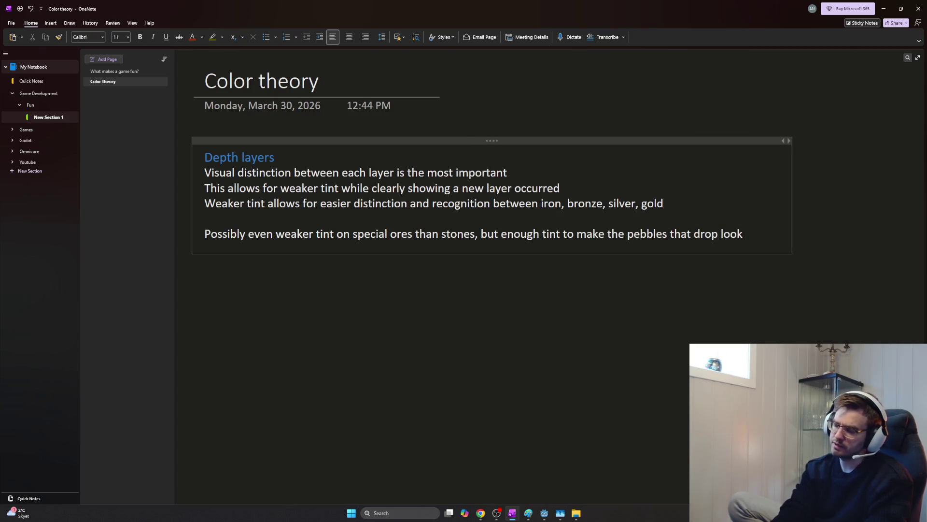
text( d)
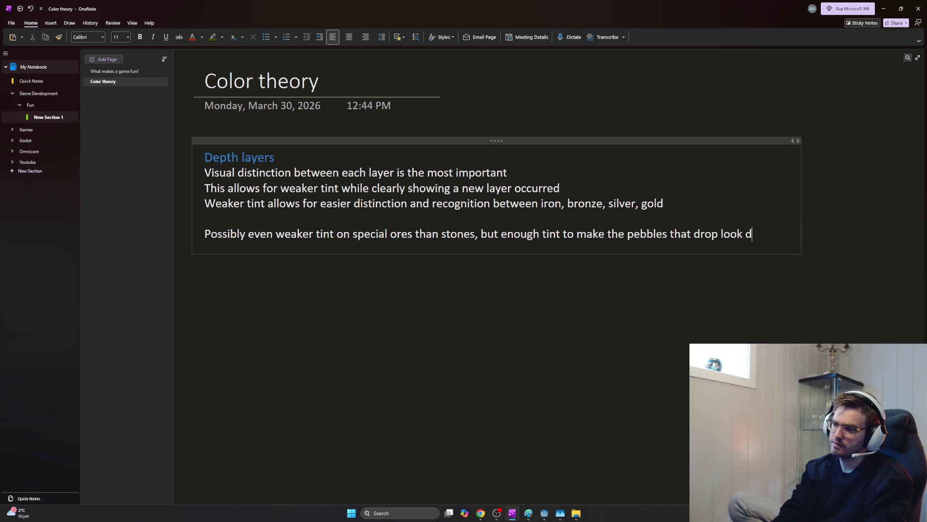
text(istinct)
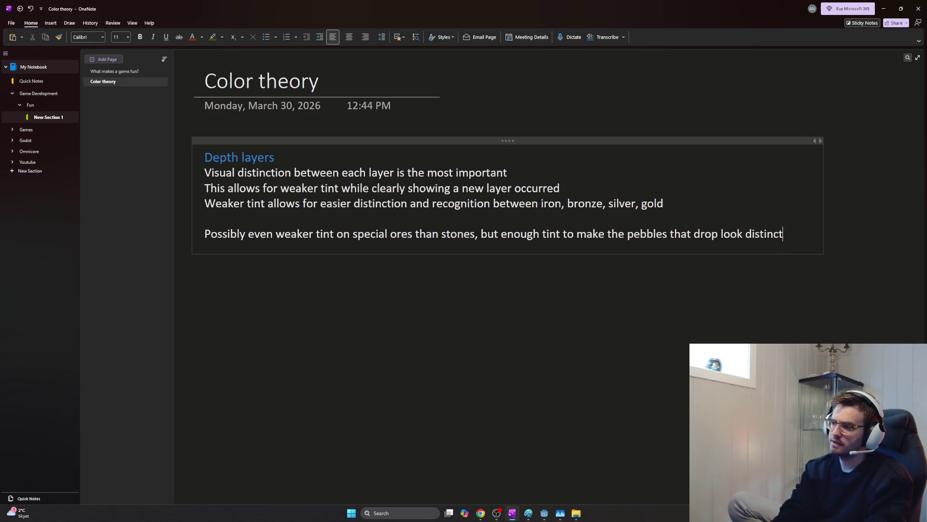
text( from the pebbles on the layer above. Th)
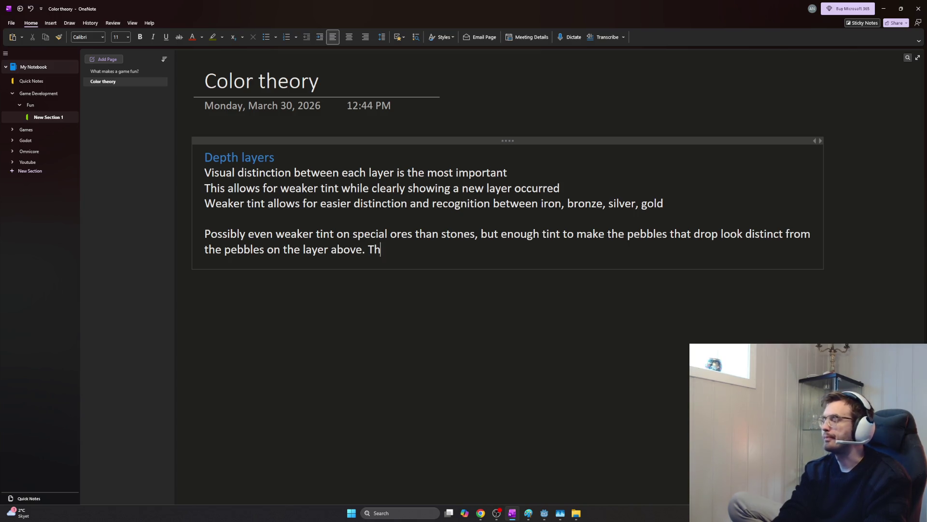
text(is helps the player realize they are different. (They are worth more and)
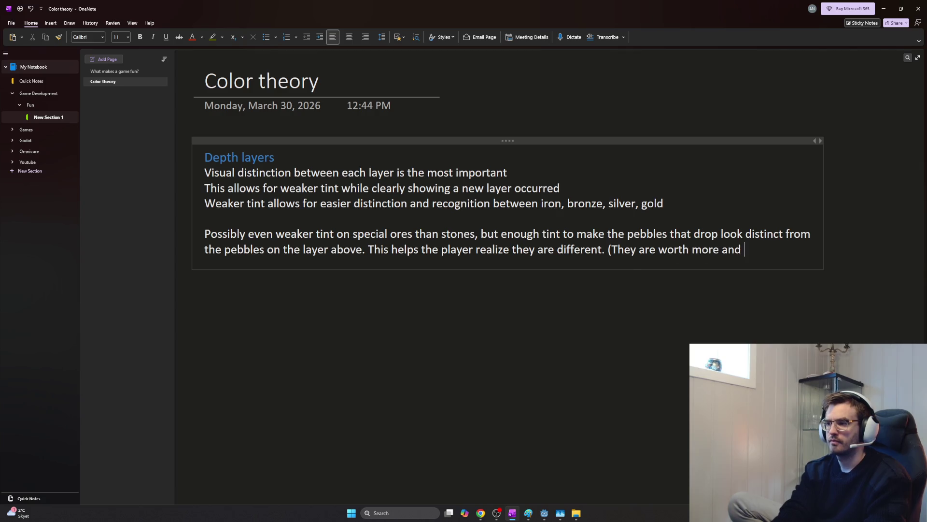
text(igher weight)
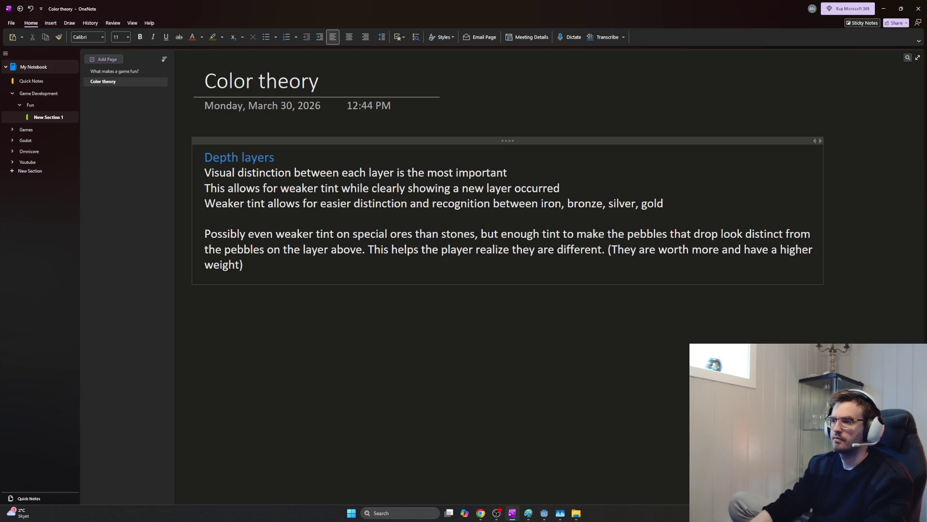
click(607, 250)
key(Return)
key(End)
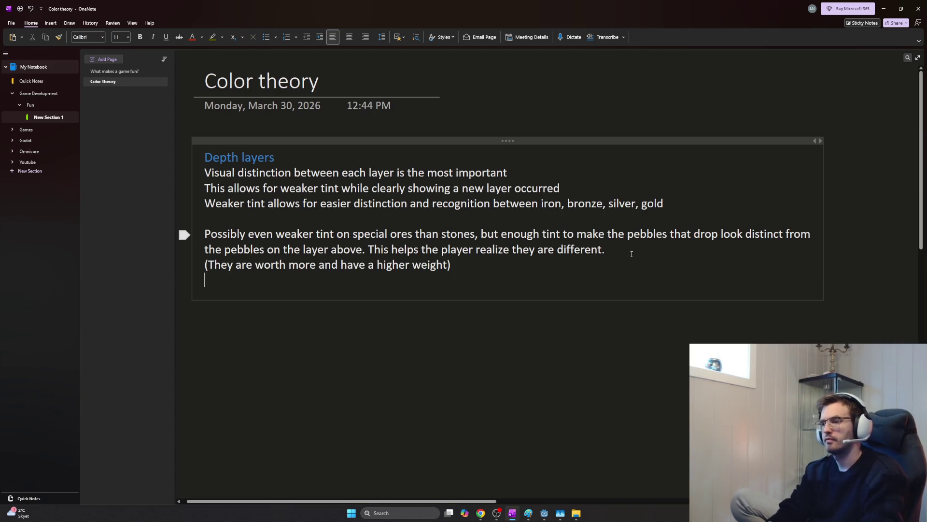
key(Return)
key(Return)
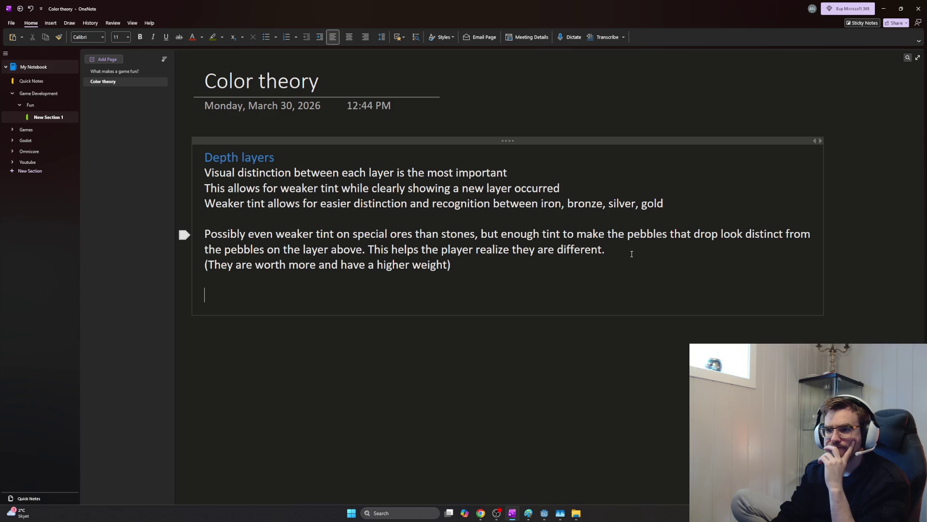
key(alt+Tab)
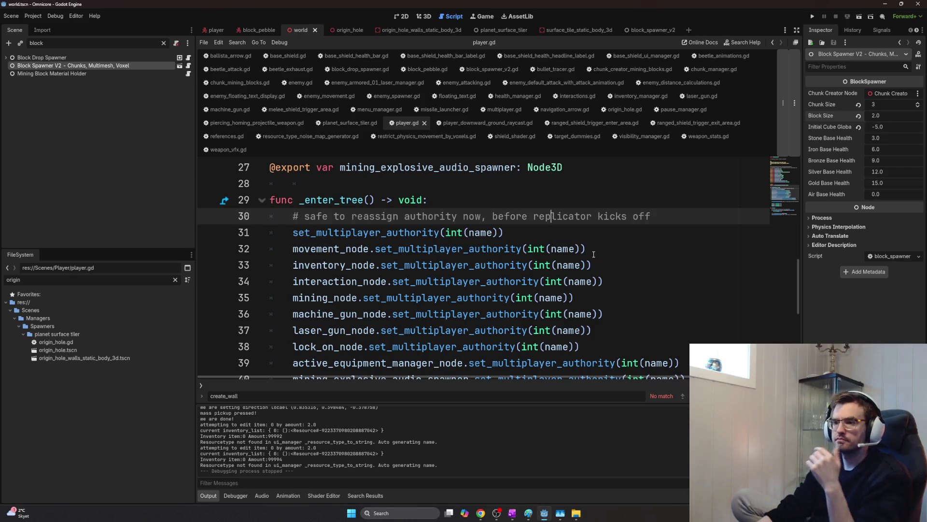
- Minimize the Godot window to reveal the ChatGPT color-theory conversation
click(883, 6)
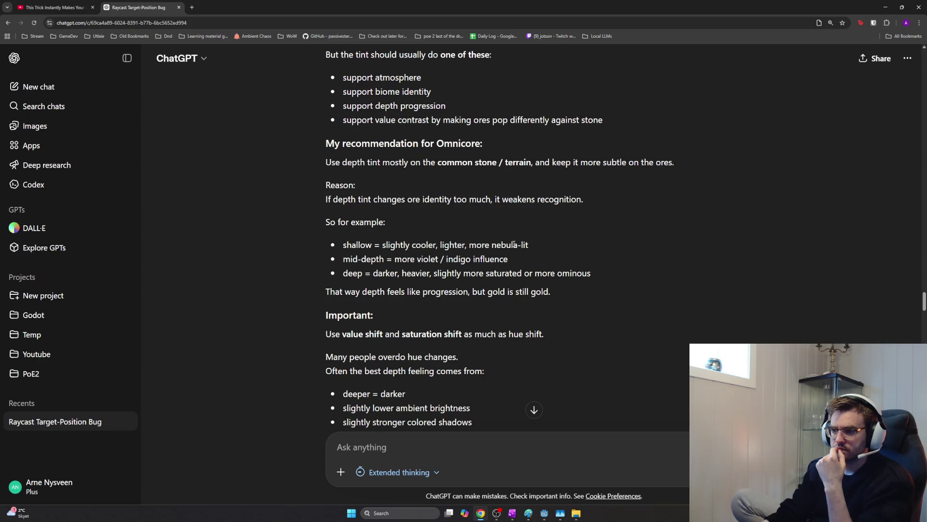
scroll(513, 245, down, 1)
scroll(513, 245, down, 1)
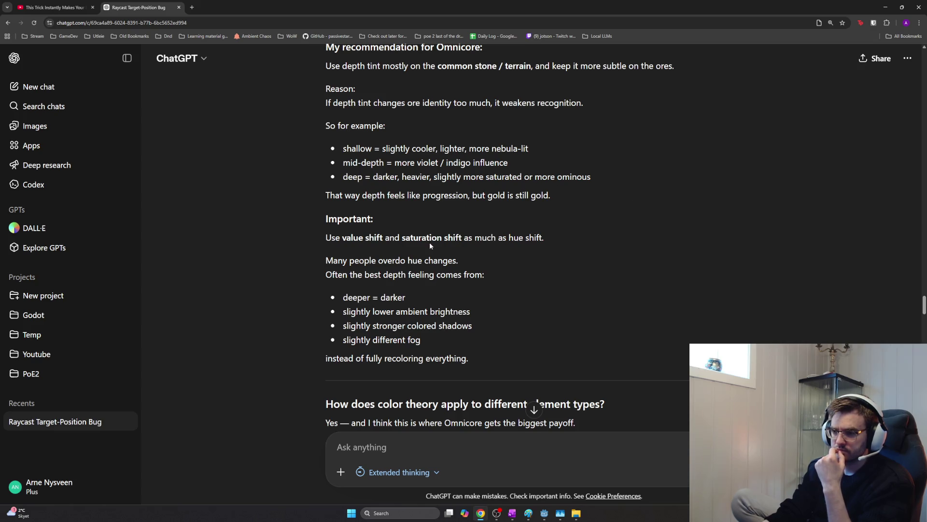
- Read through ChatGPT's Important section on saturation and hue shifts and the depth-feeling bullets, highlighting them in turn
drag(439, 235, 552, 237)
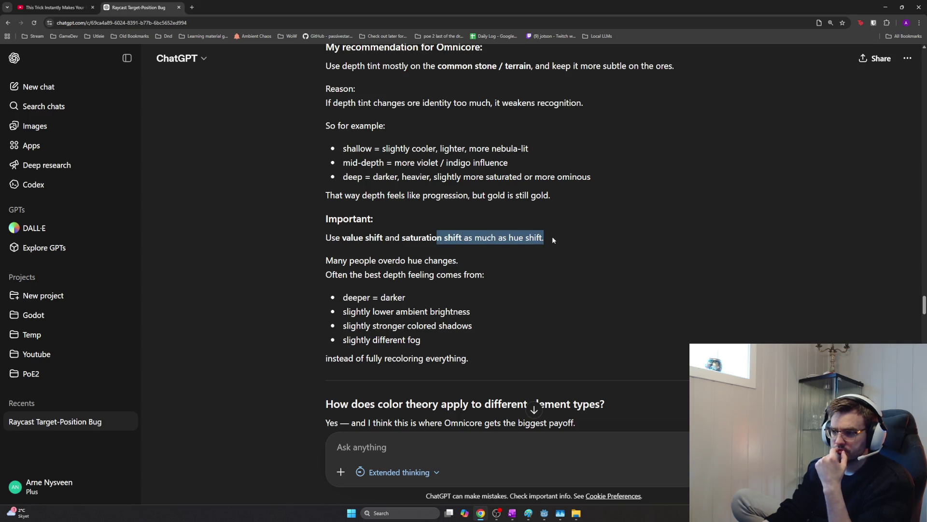
click(391, 255)
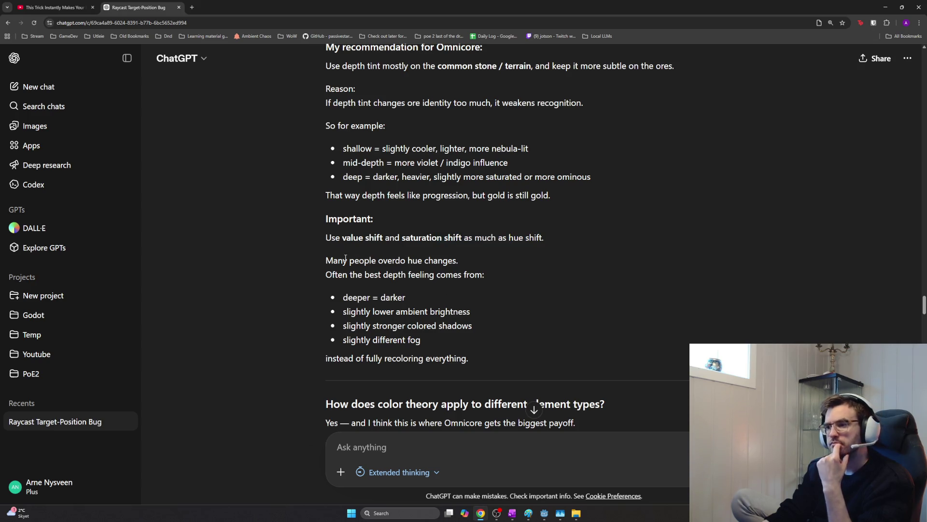
drag(333, 261, 492, 270)
click(501, 274)
mouse_move(406, 297)
mouse_down()
mouse_move(408, 312)
mouse_move(492, 339)
mouse_up()
click(492, 341)
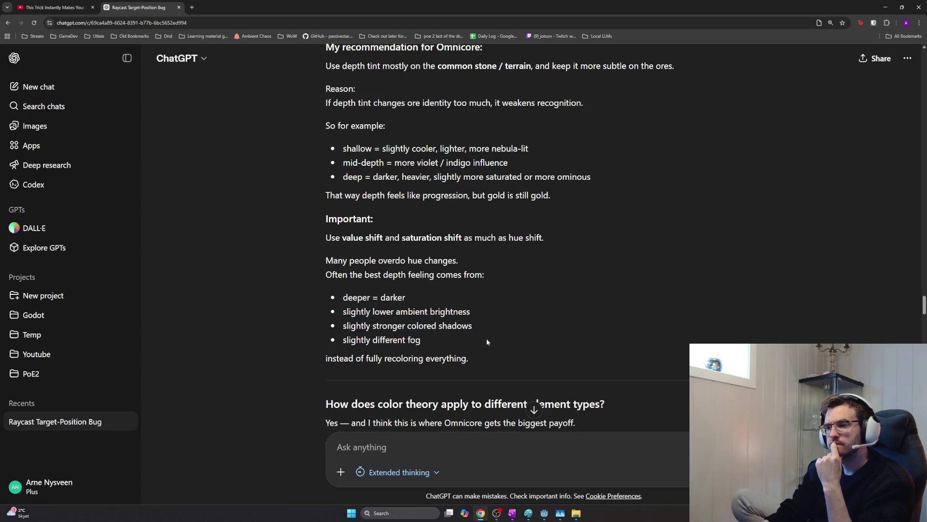
mouse_move(477, 338)
mouse_down()
mouse_move(347, 311)
mouse_move(334, 297)
mouse_up()
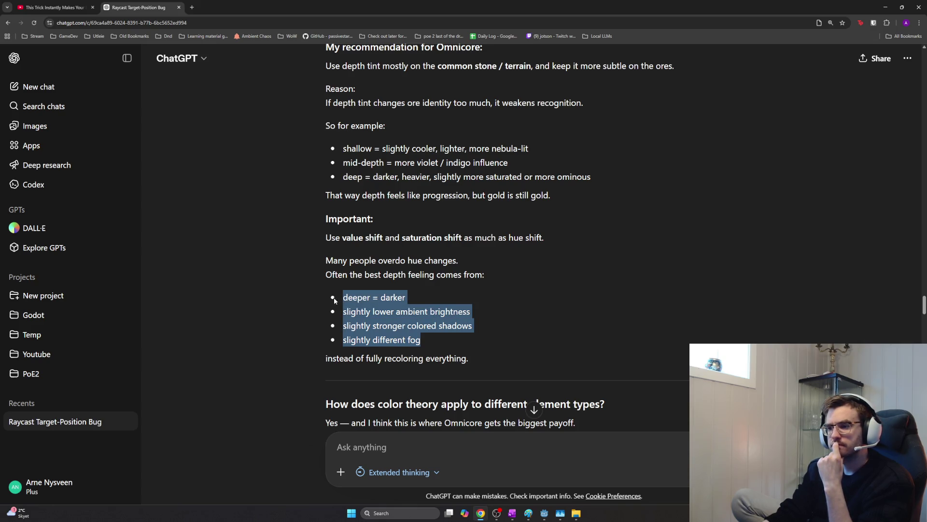
drag(456, 338, 333, 306)
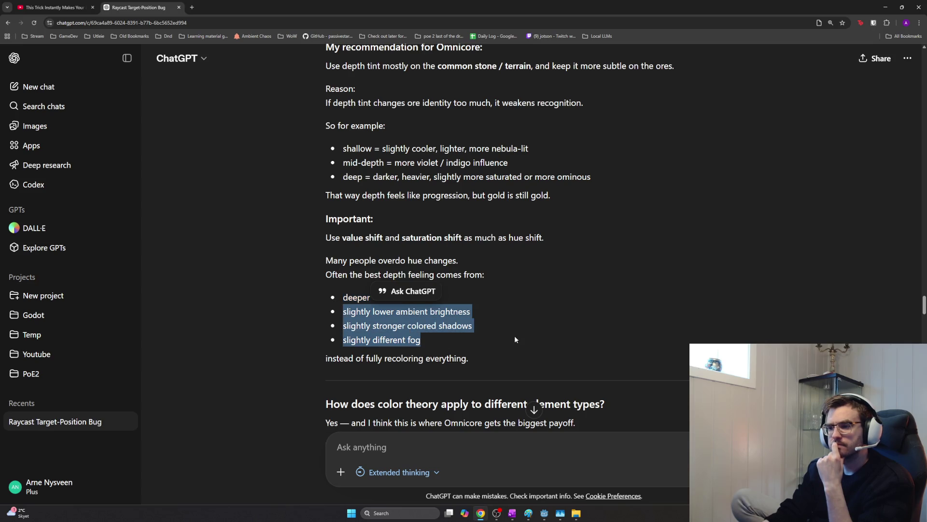
click(502, 338)
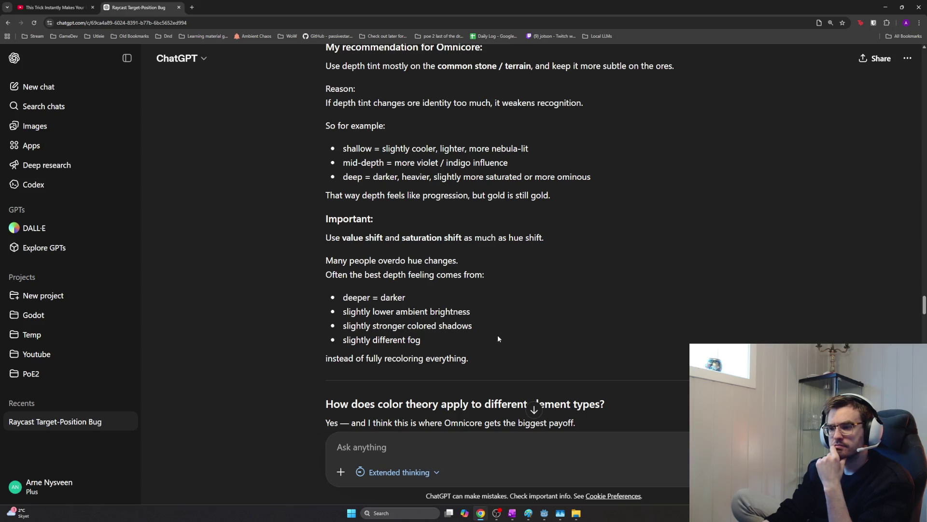
scroll(498, 338, down, 1)
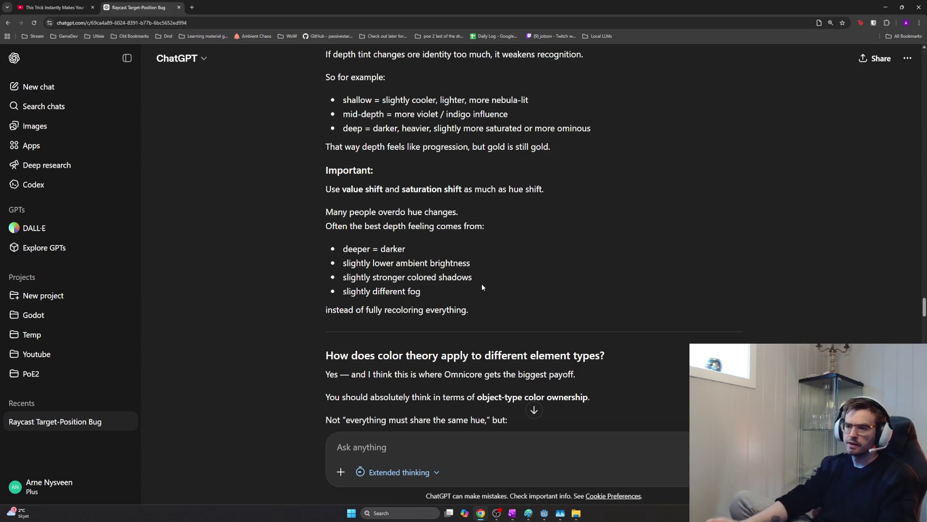
- Return from the browser to the OneNote Color theory page
key(alt+Tab)
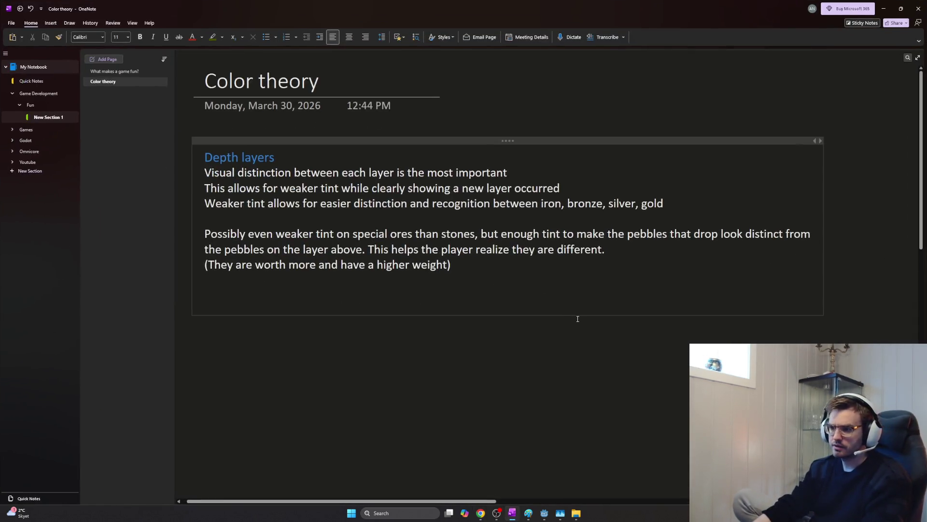
- Switch from OneNote to the Godot editor showing player.gd
key(alt+Tab)
click(550, 249)
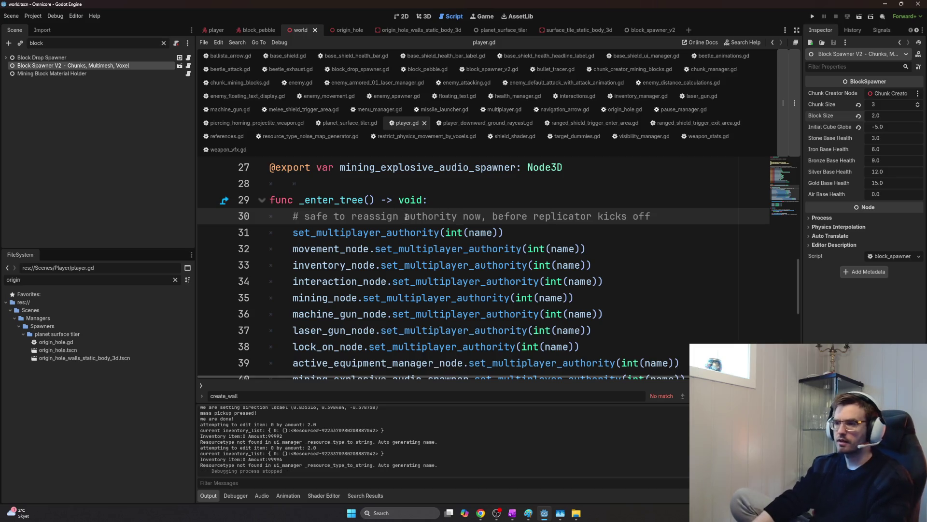
- Run the Omnicore game from Godot and enter the 3D world from the lobby
key(alt+Tab)
key(alt+Tab)
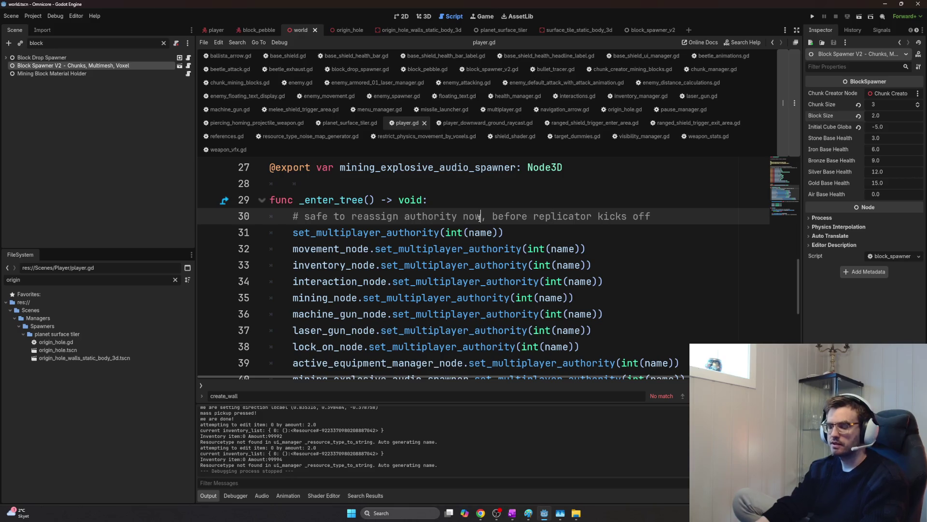
key(F5)
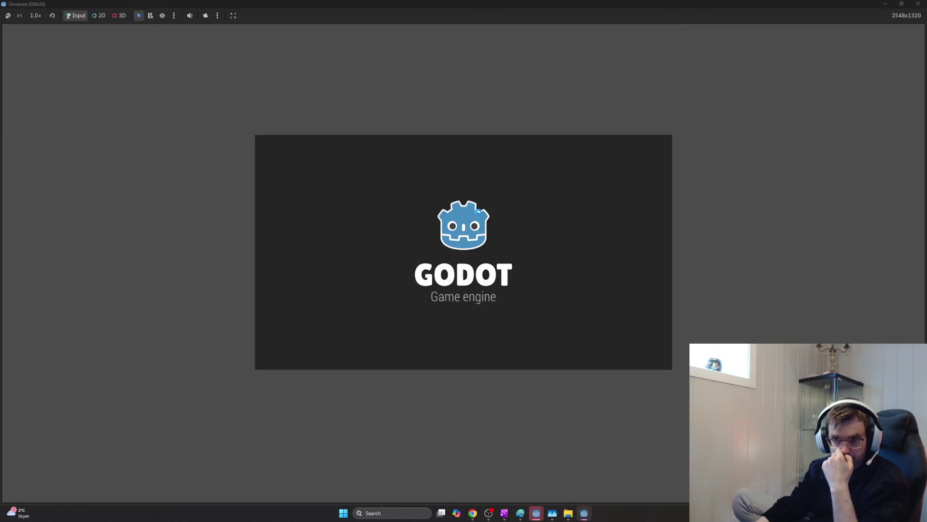
click(29, 30)
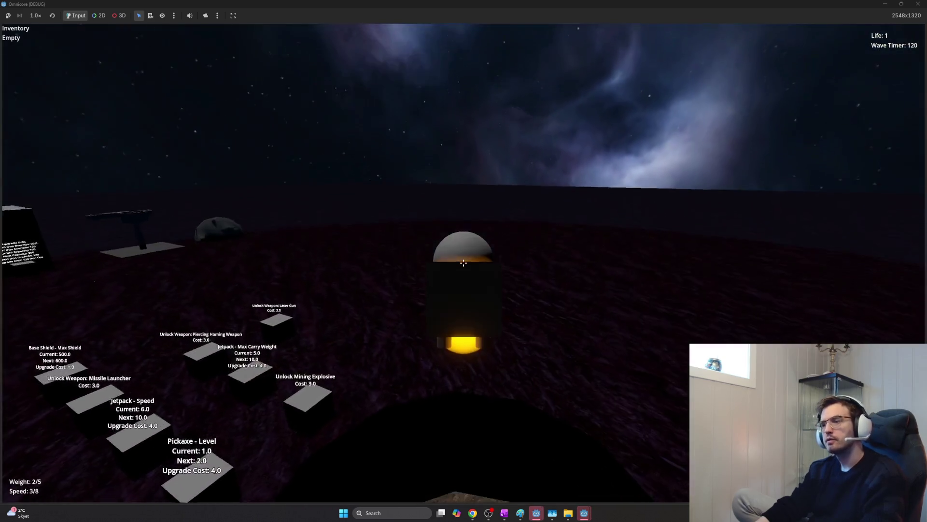
key(super)
key(super)
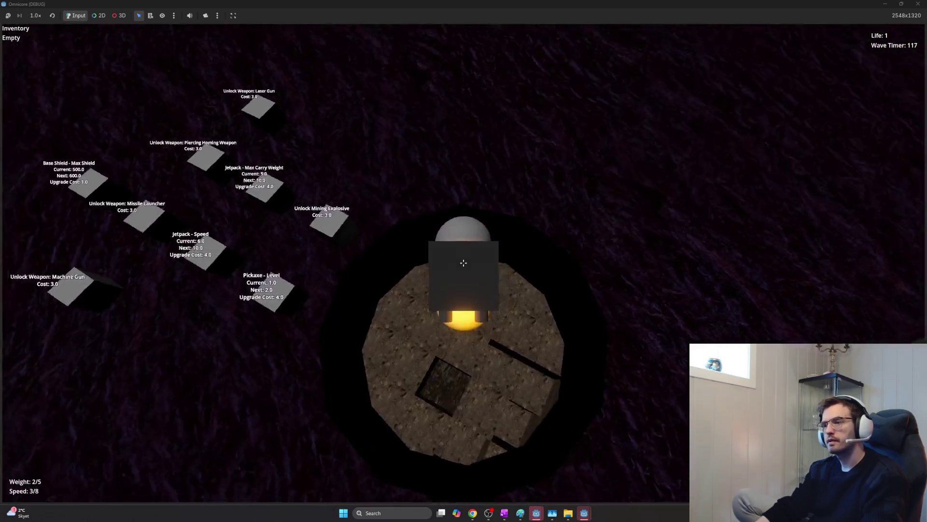
- Walk up to the Pickaxe upgrade cube and buy pickaxe upgrades up to level 3
key(w)
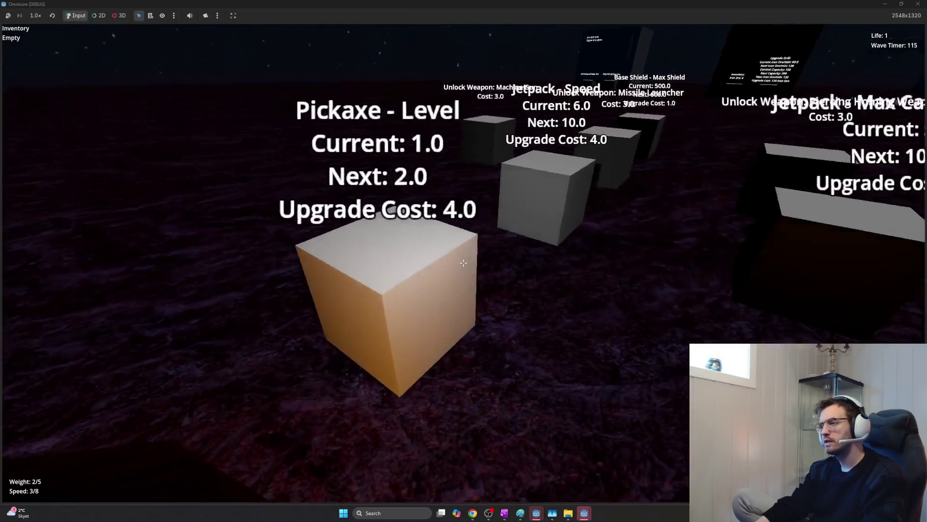
key(w)
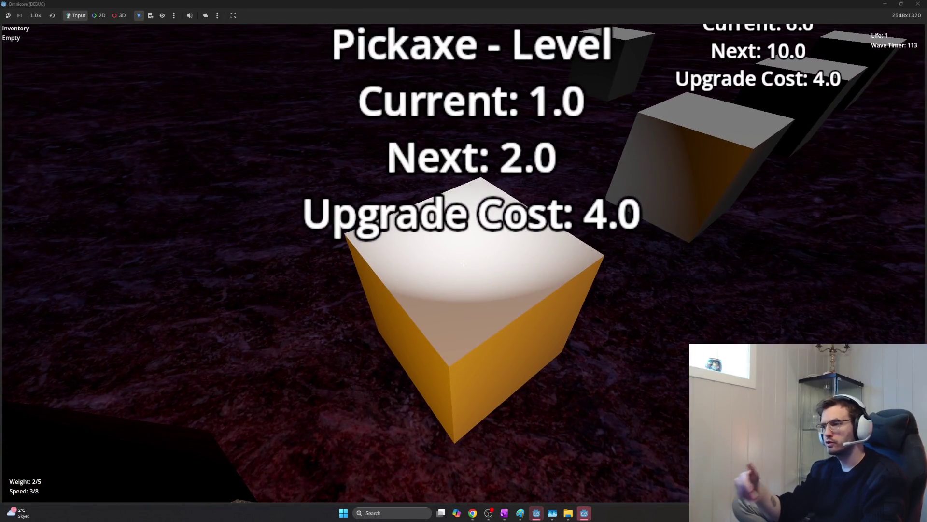
key(s)
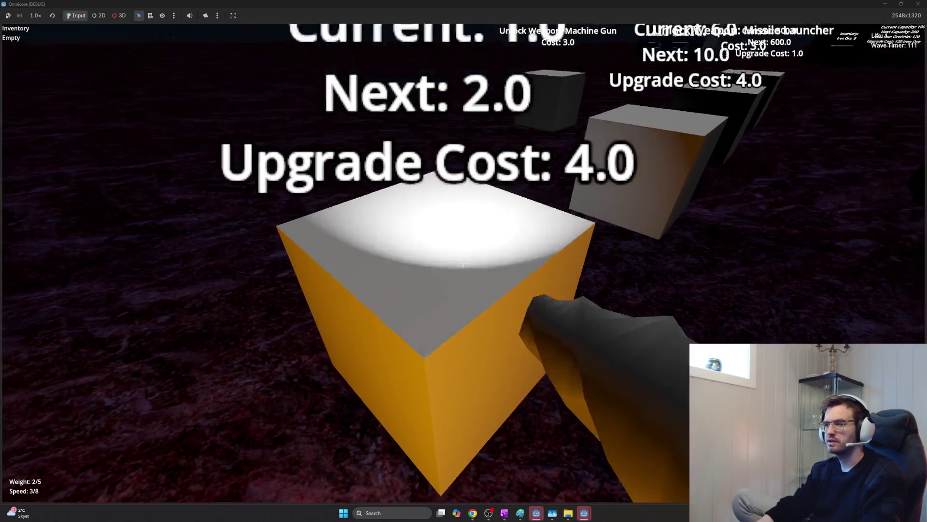
key(w)
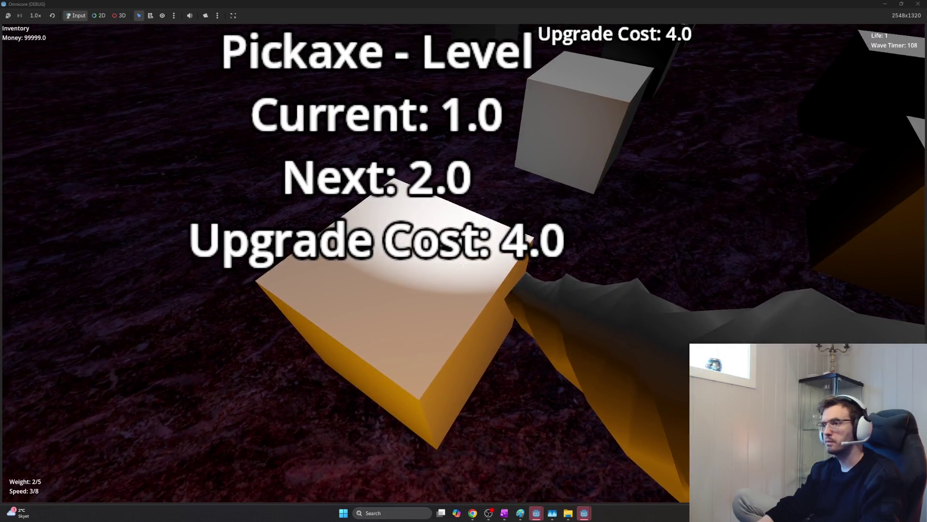
click(463, 261)
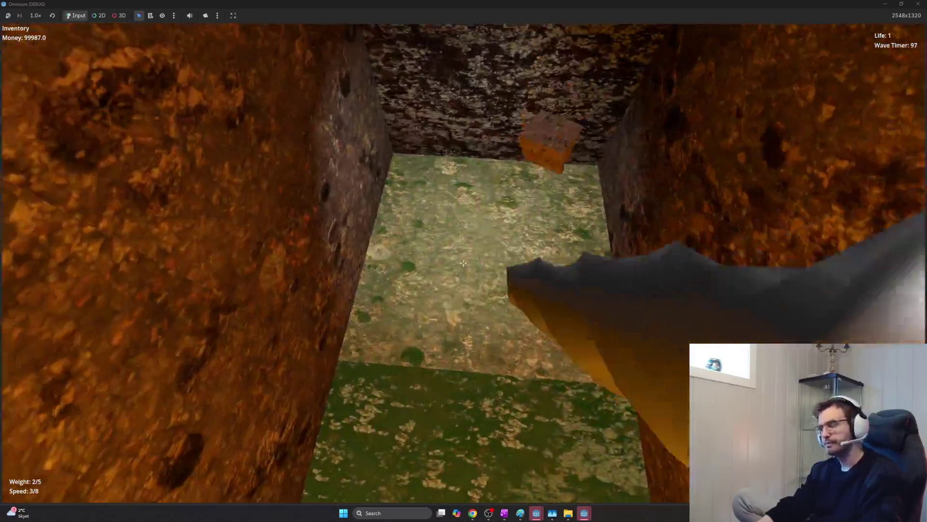
- Mine the rock wall ahead and dig through it to open a tunnel
click(463, 262)
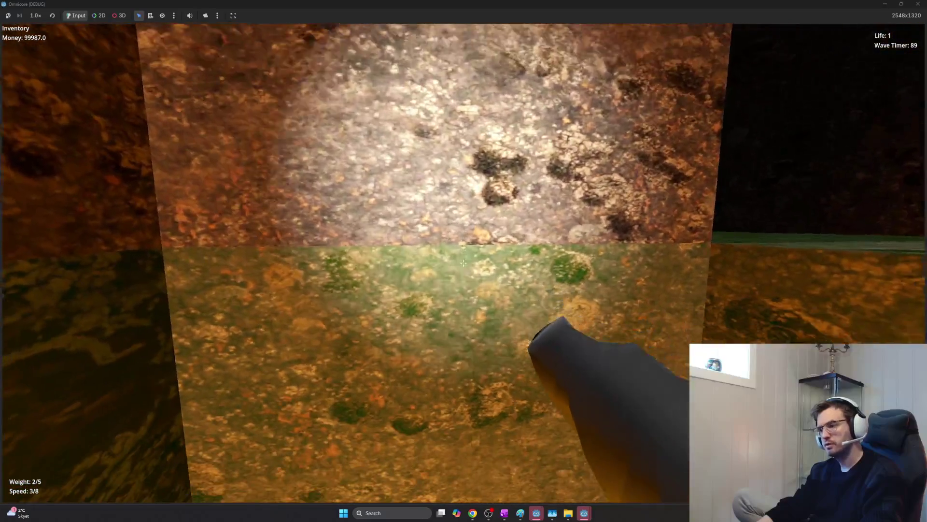
key(w)
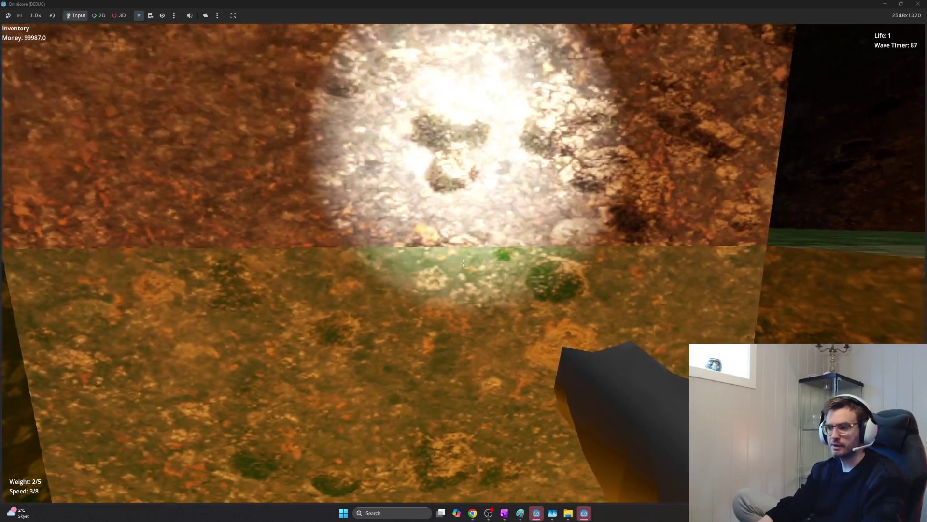
key(w)
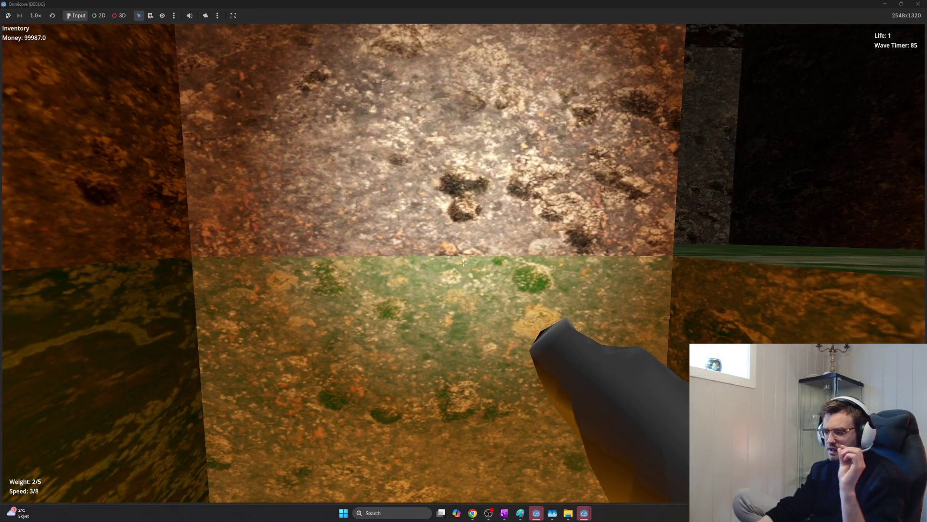
key(w)
click(464, 263)
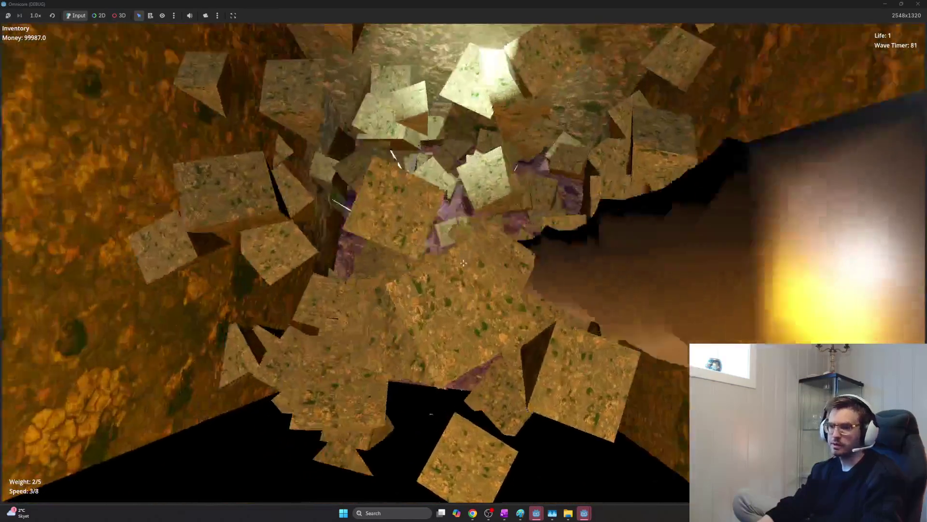
- Move up the tunnel, dig away the green-lit wall and shatter the cracked rock block
key(w)
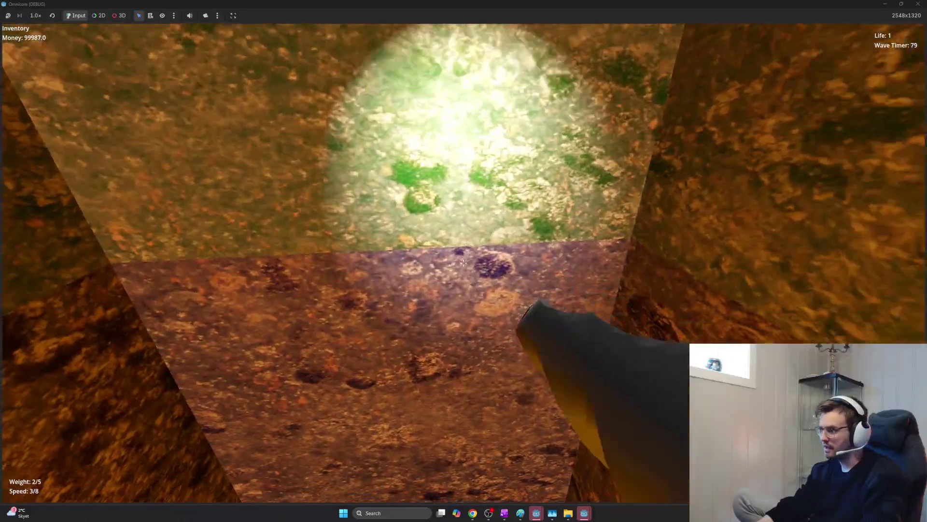
key(w)
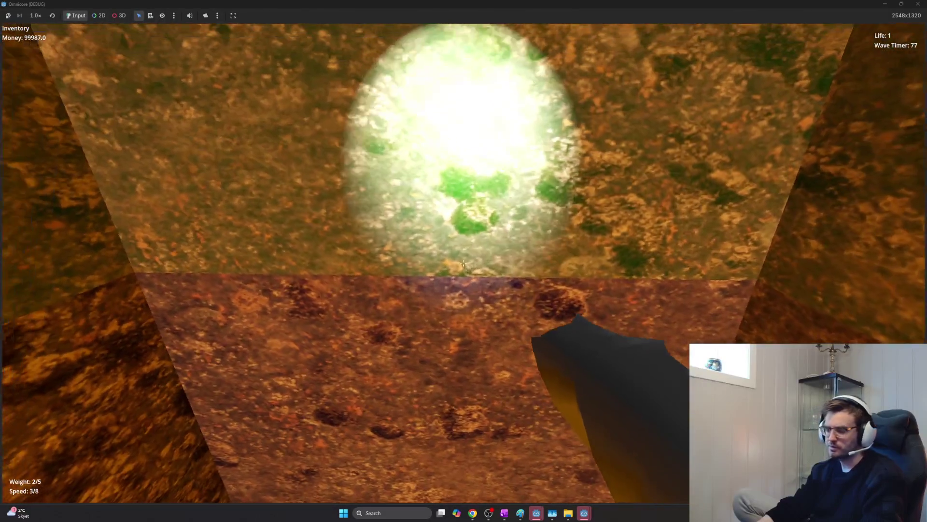
click(463, 263)
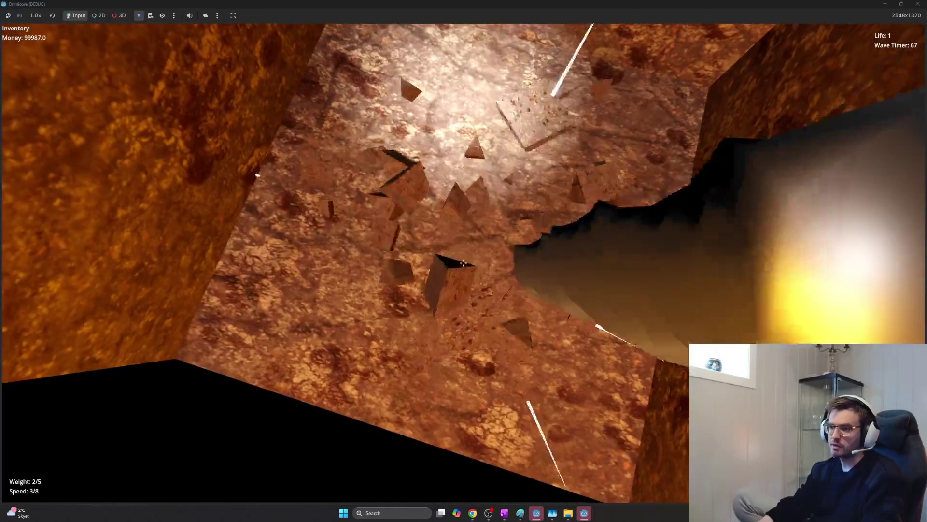
click(463, 263)
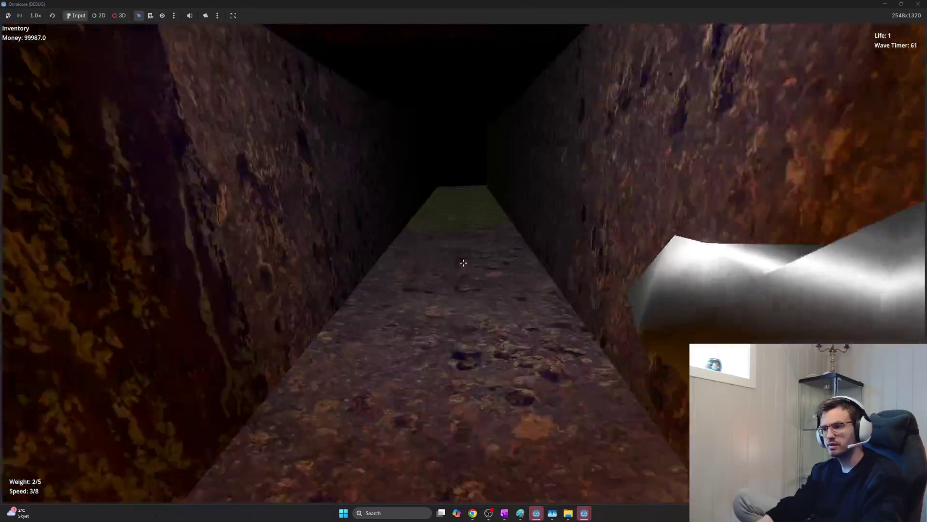
- Reach the tunnel's end, break apart the purple wall and pick up the purple sphere
key(w)
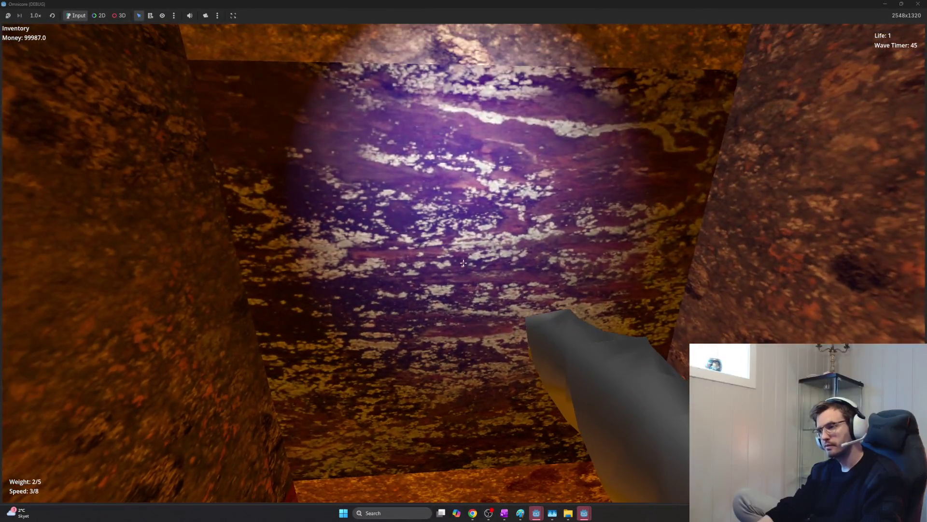
key(s)
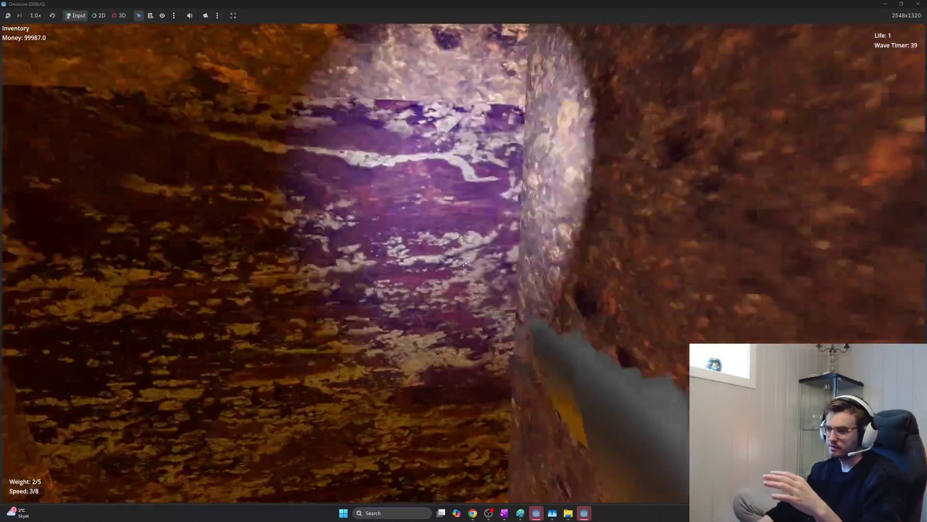
key(w)
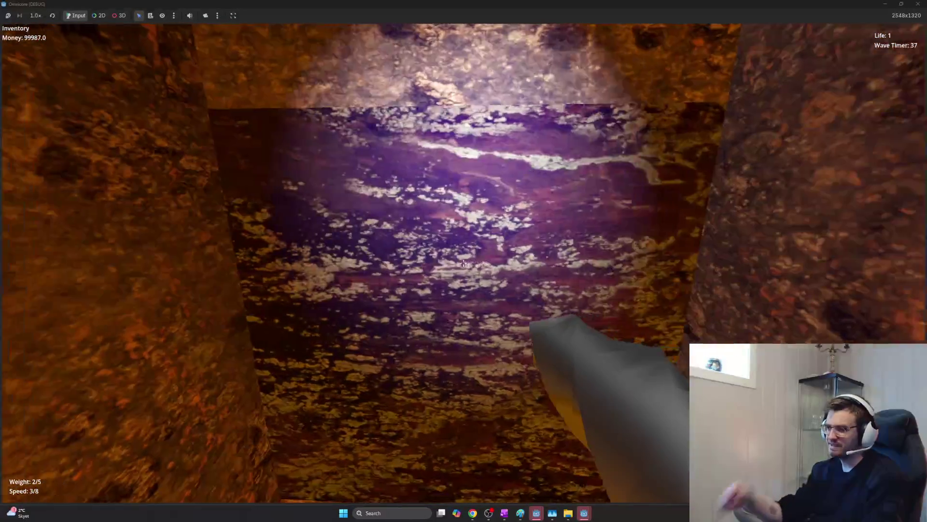
click(464, 263)
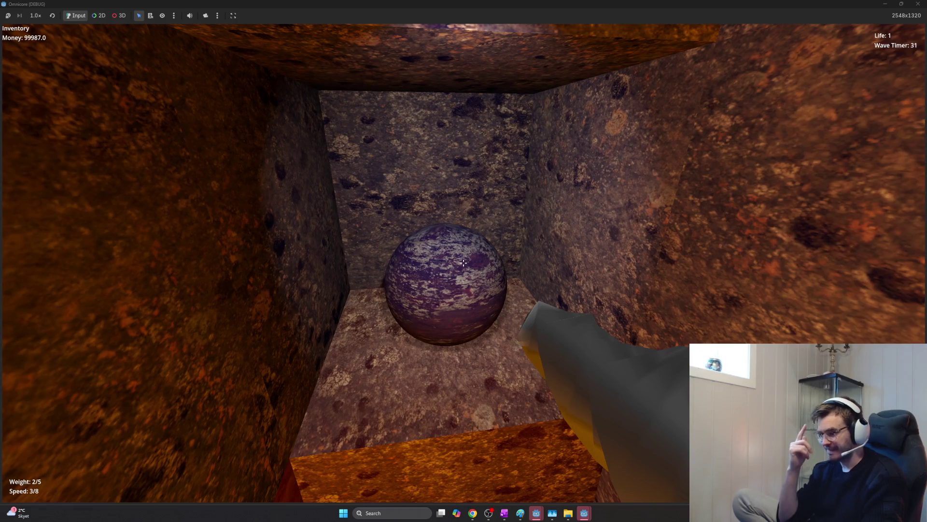
click(464, 263)
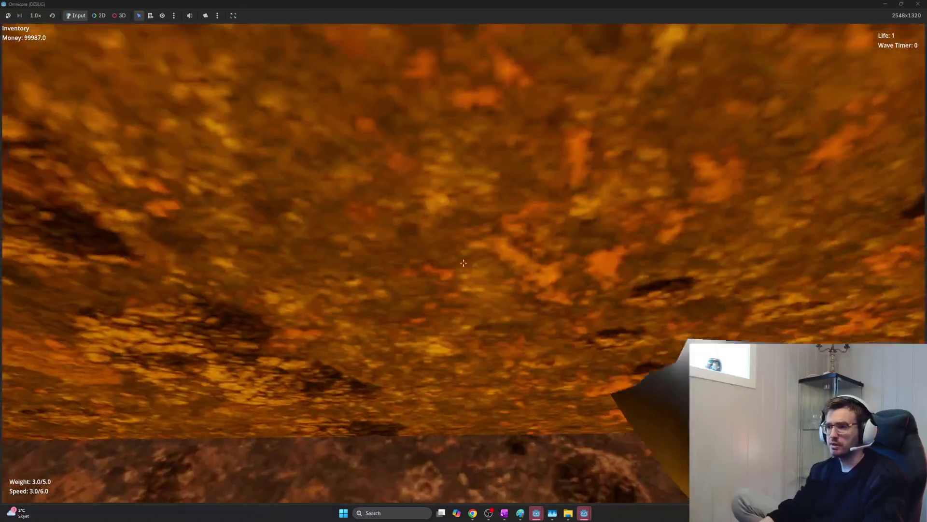
- Mine up through the rock, drop the pebble into the lava bowl, then pause and stop the game
click(463, 262)
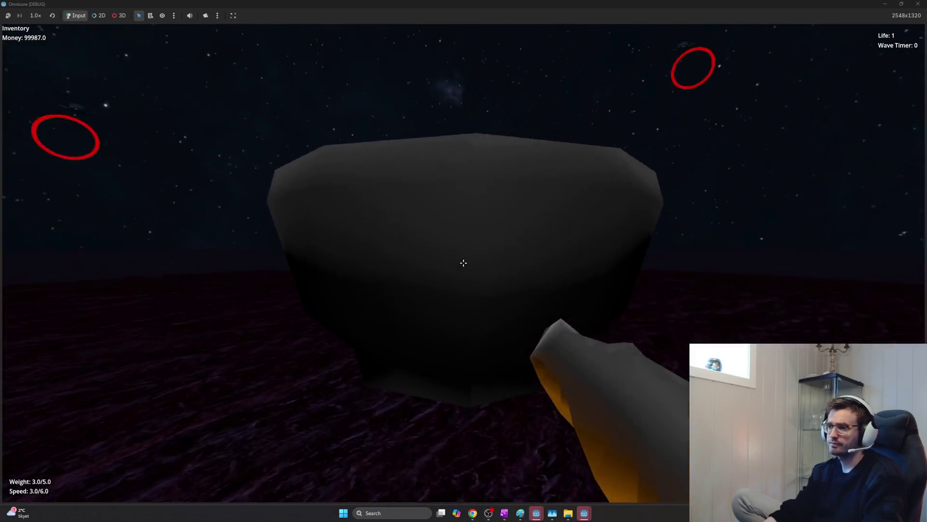
click(464, 262)
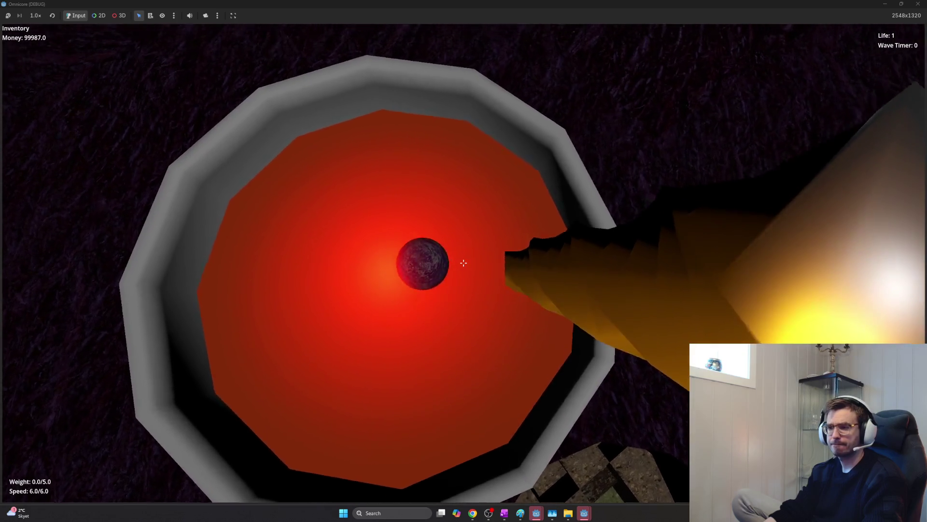
key(Escape)
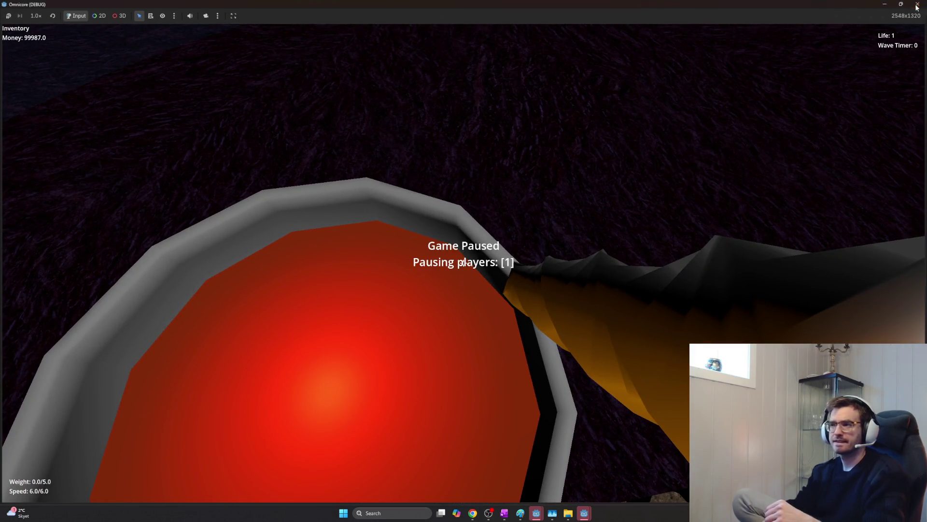
click(918, 3)
key(F5)
key(alt+Tab)
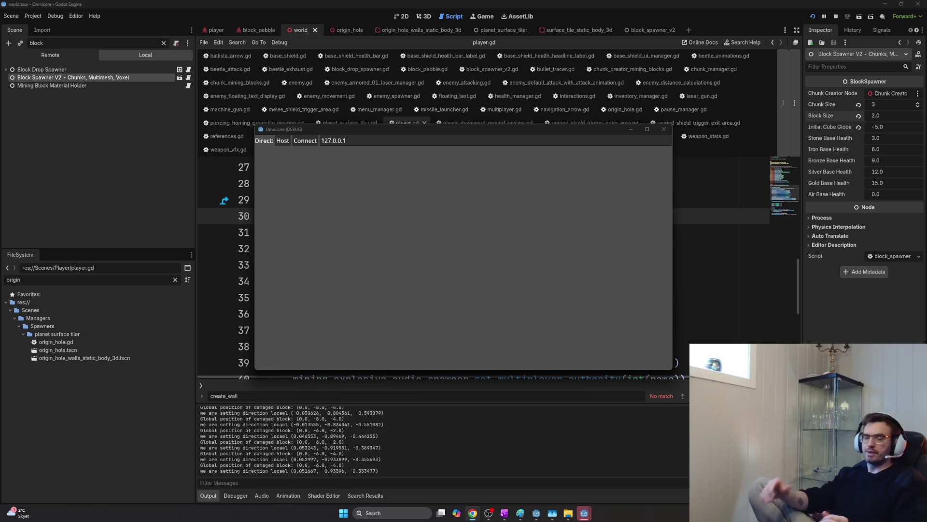
- Host a new session and mine down into the starting hole around the sphere
click(281, 140)
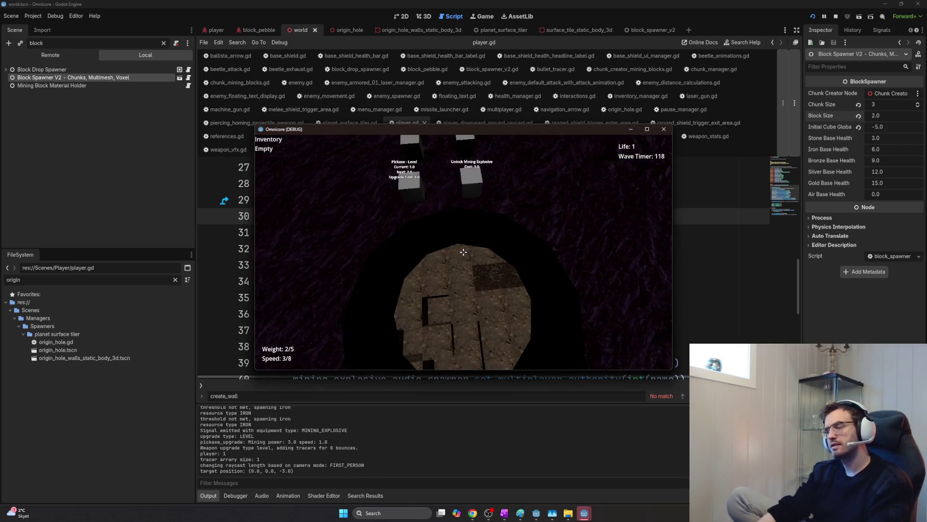
click(465, 251)
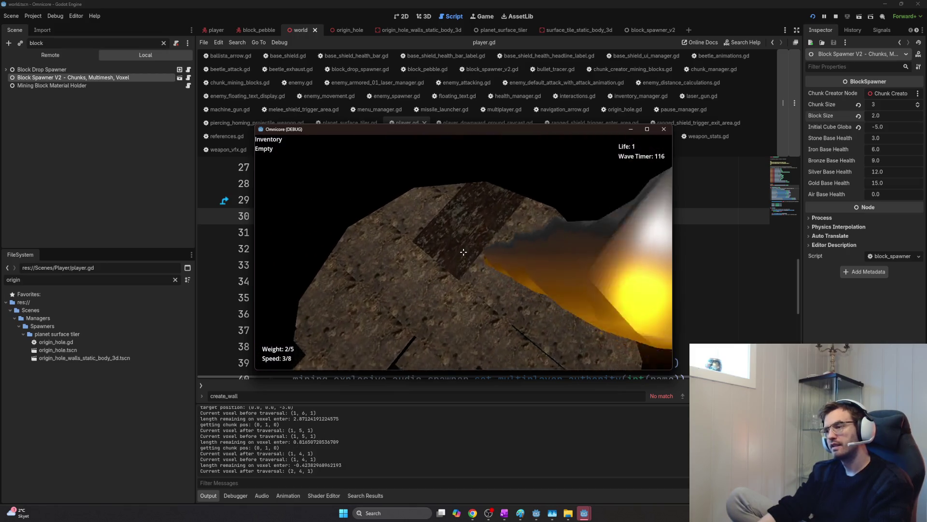
click(463, 252)
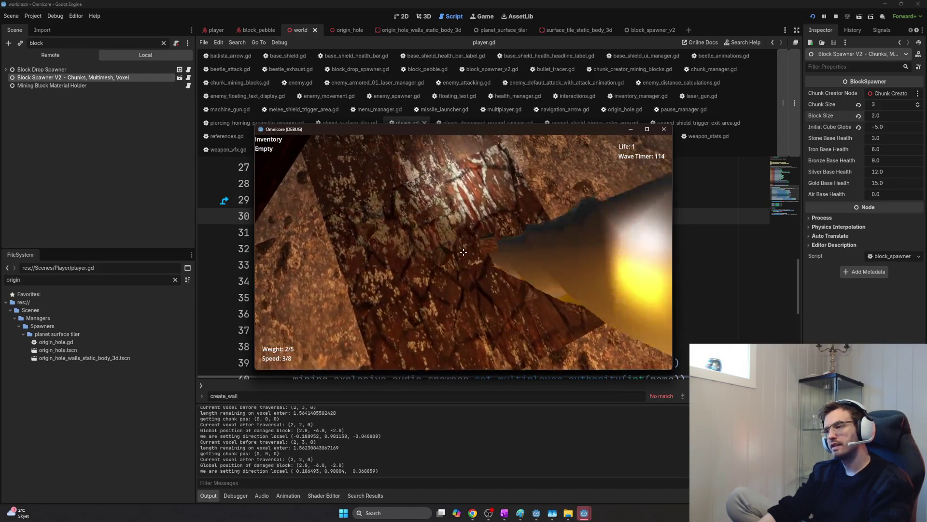
click(464, 252)
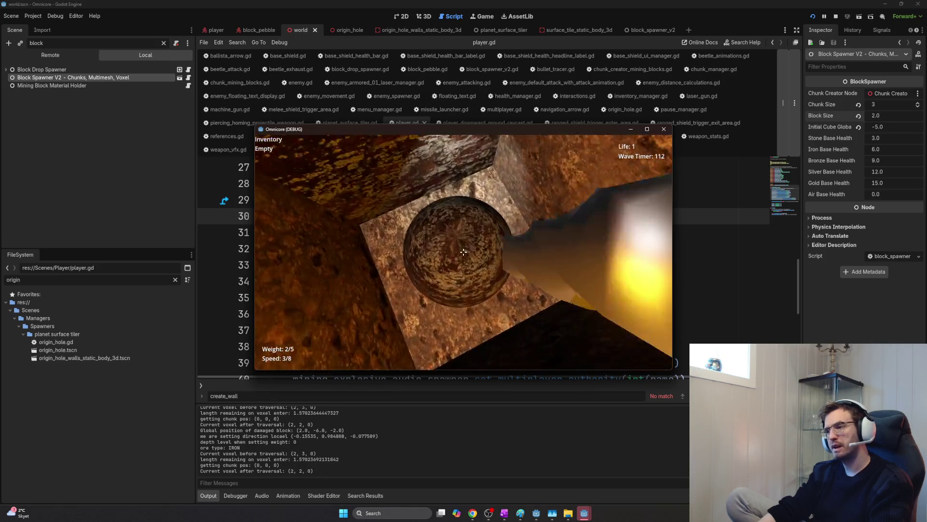
- Pick up the pebble with E and keep breaking nearby blocks
key(e)
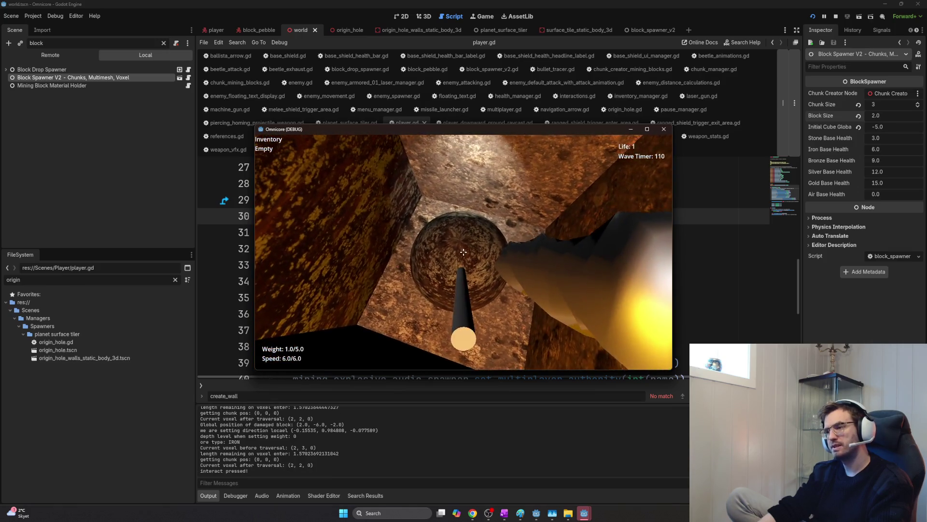
click(465, 251)
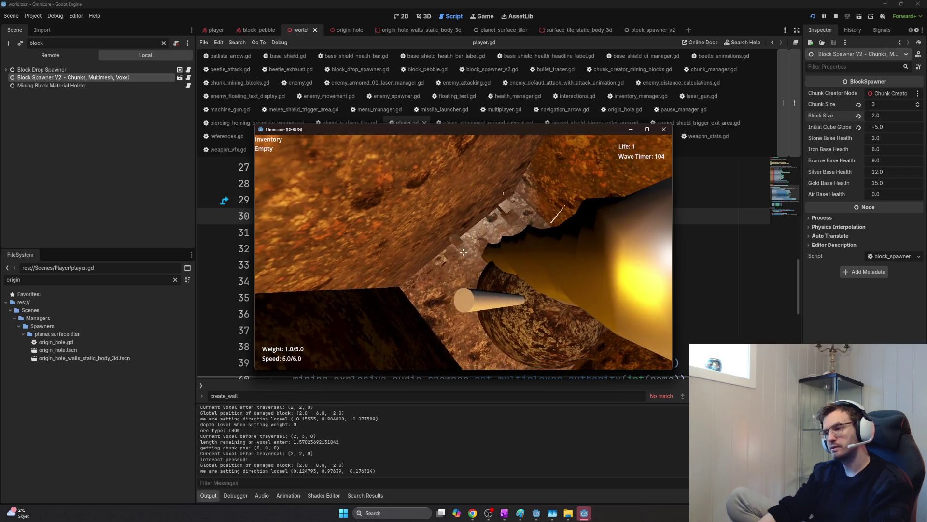
click(464, 252)
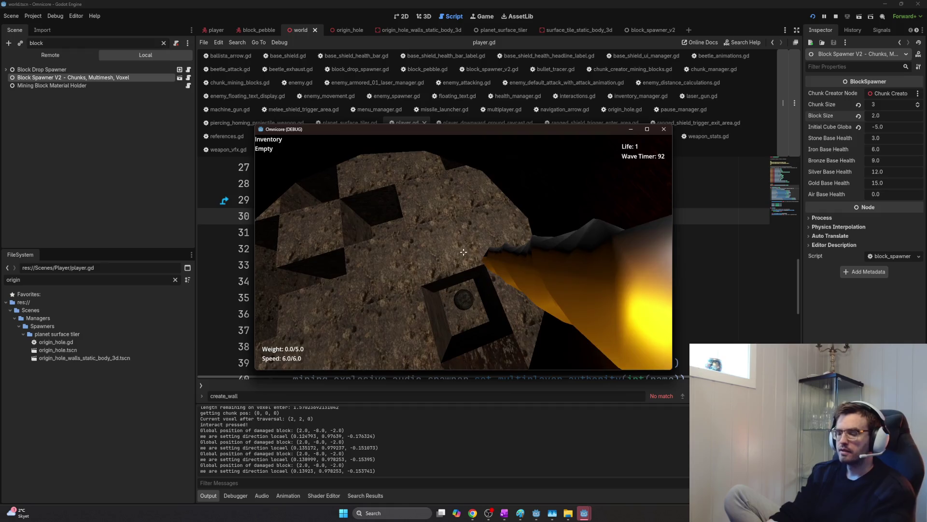
- Leave and close the debug game, then switch to the block_pebble scene
key(F5)
key(F8)
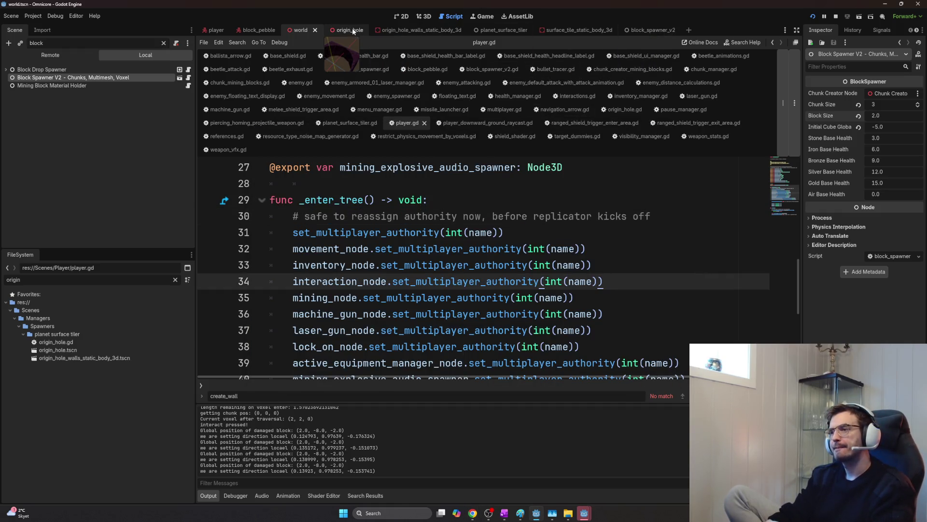
click(259, 30)
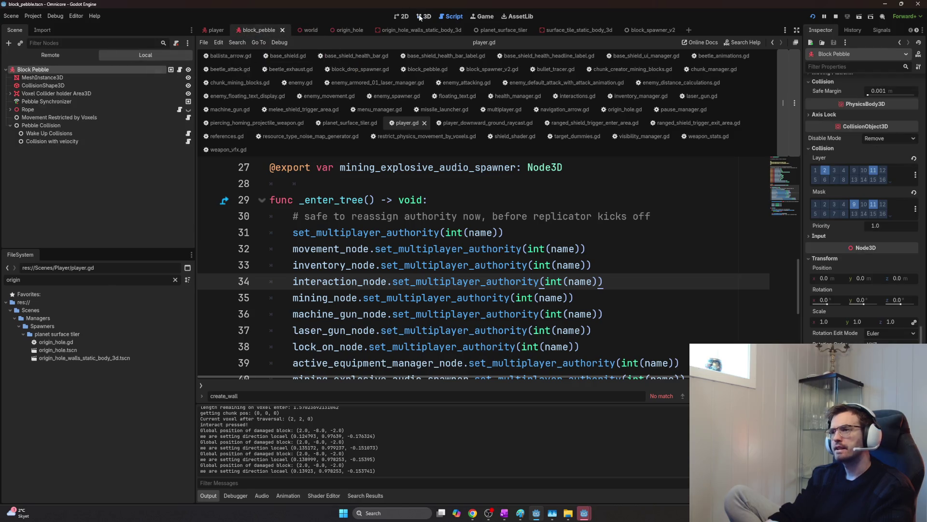
- View block_pebble in 3D and set the pebble's Transform scale to 0.5 on every axis
click(423, 16)
scroll(526, 188, down, 5)
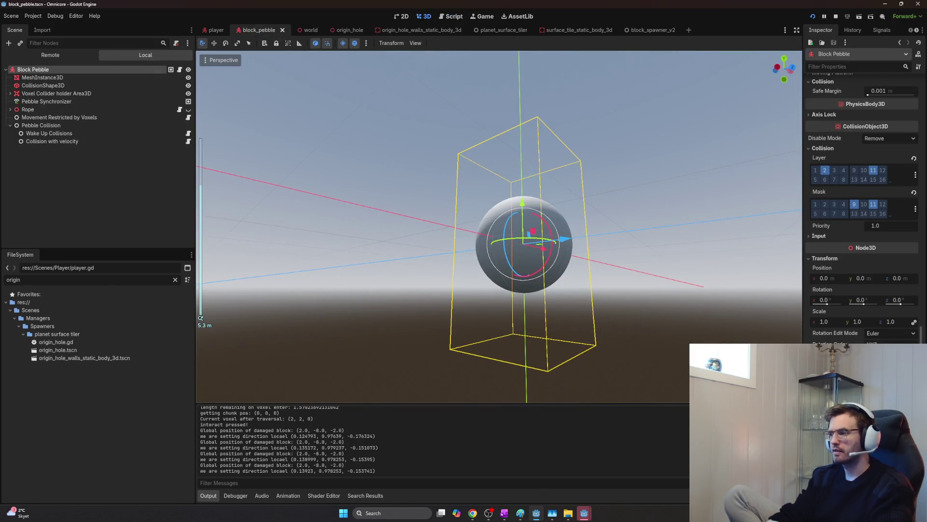
mouse_move(834, 323)
mouse_down()
mouse_move(804, 322)
mouse_move(869, 321)
mouse_move(804, 322)
mouse_up()
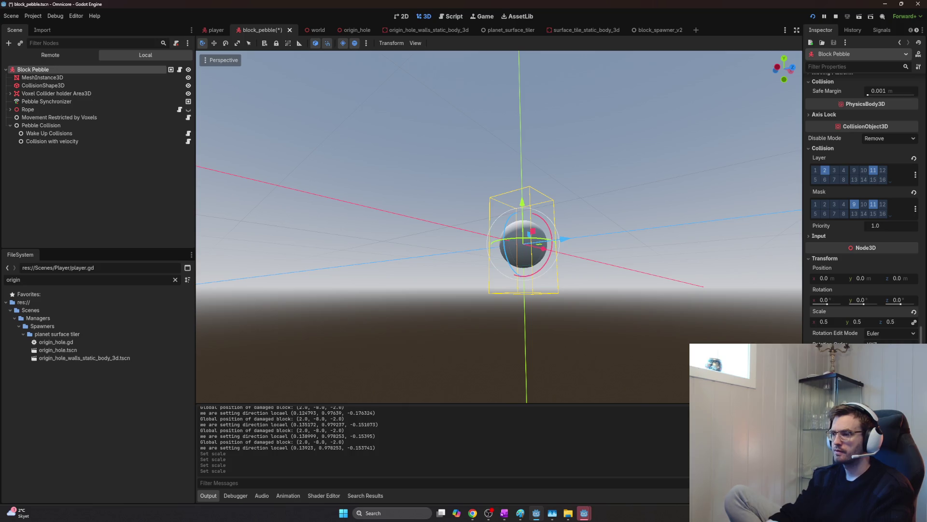
drag(827, 321, 862, 321)
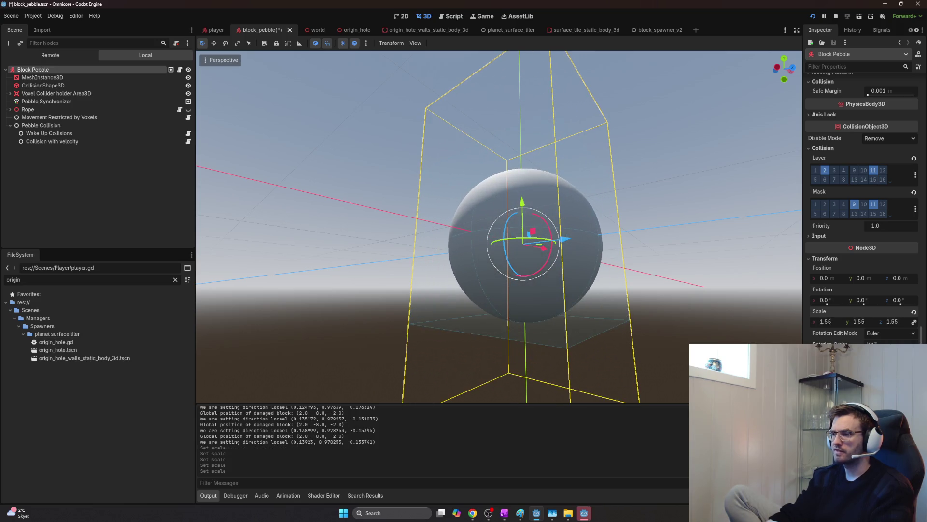
drag(826, 321, 830, 317)
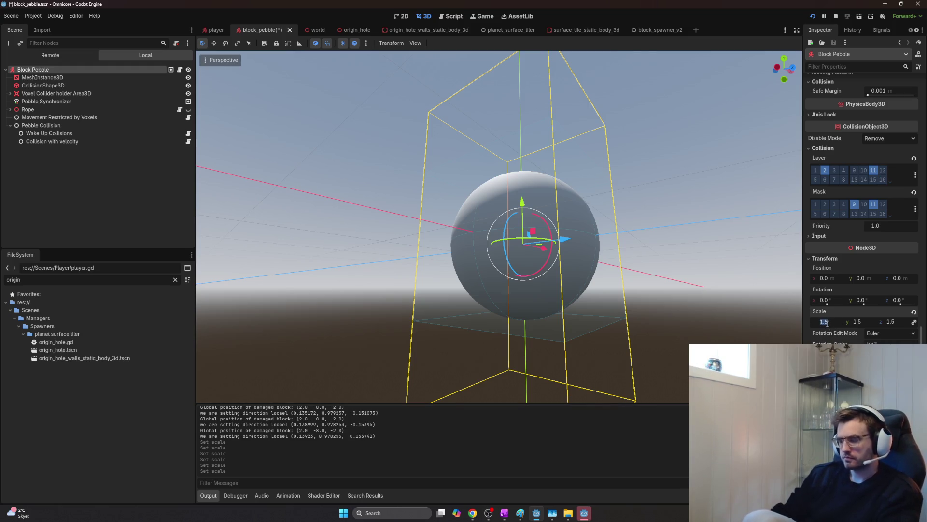
text(0.5)
key(Return)
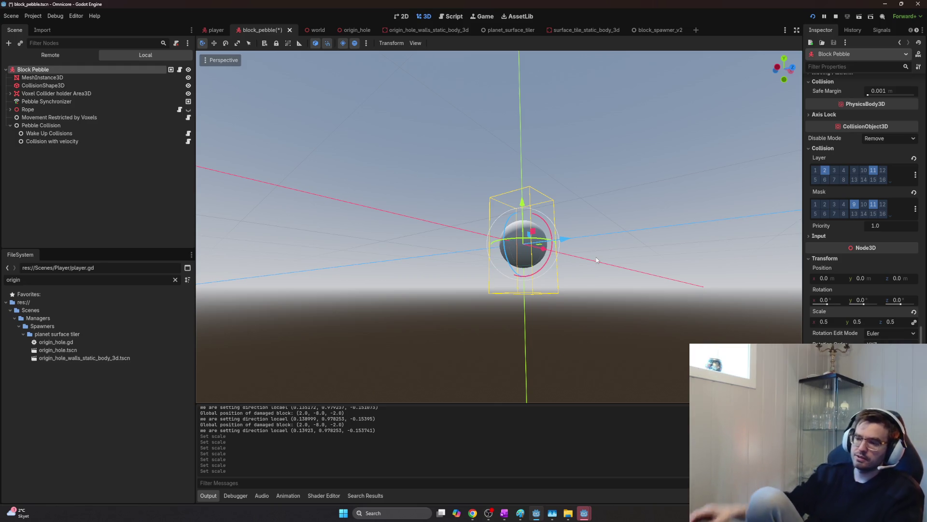
click(504, 513)
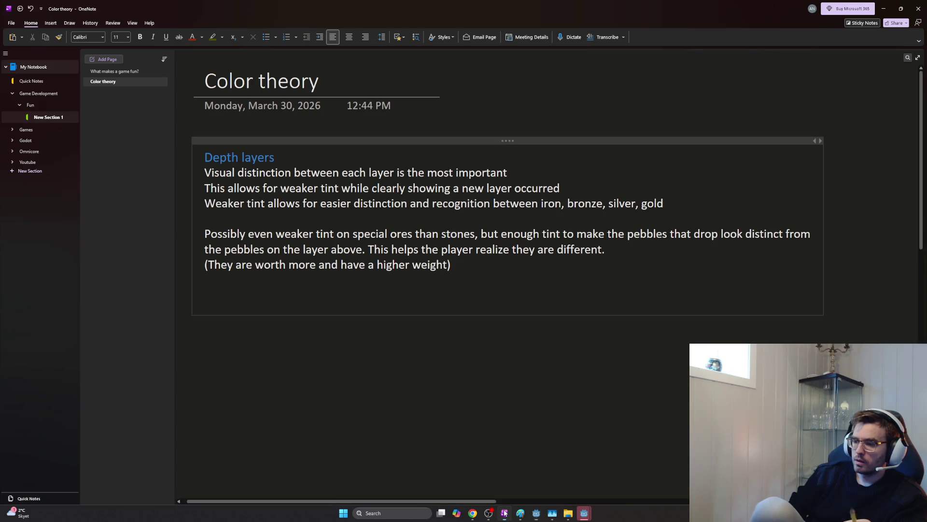
- Open the Omnicore Brainstorming section's Mining page and start a new line under its heading
click(11, 151)
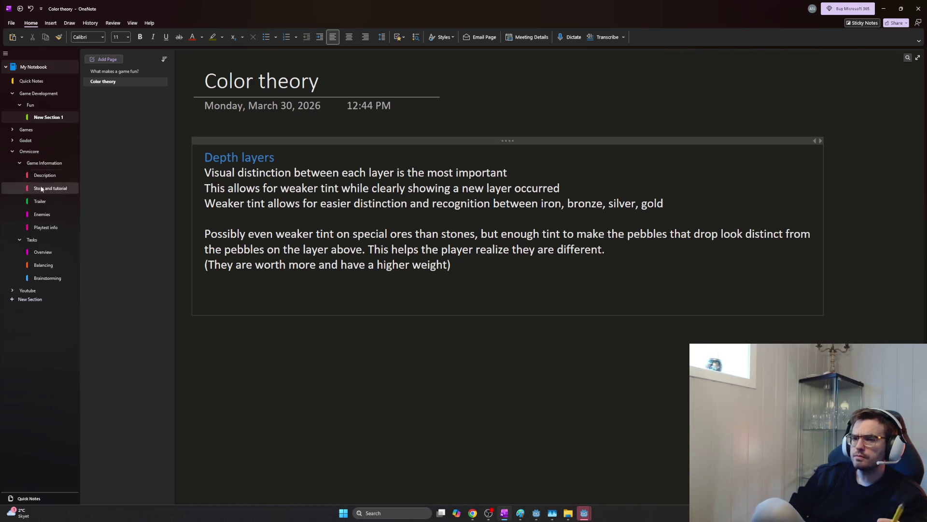
click(58, 277)
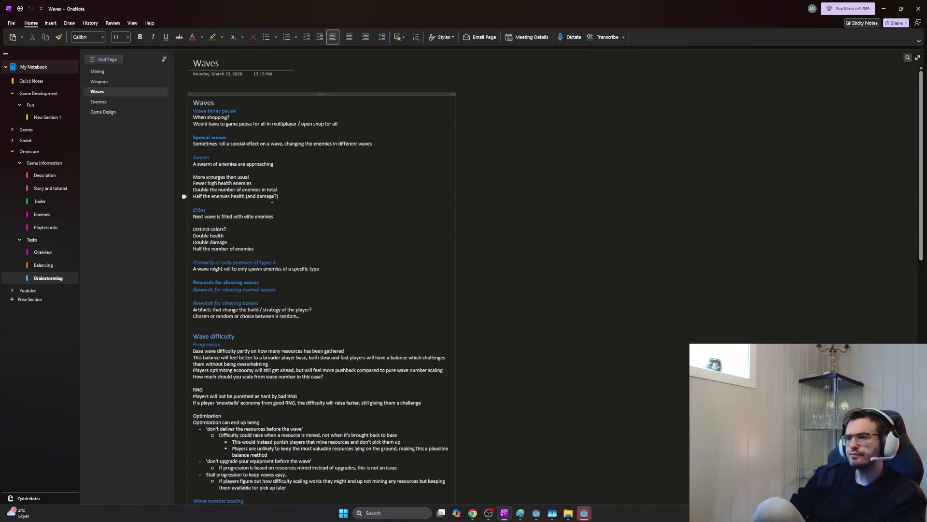
click(109, 72)
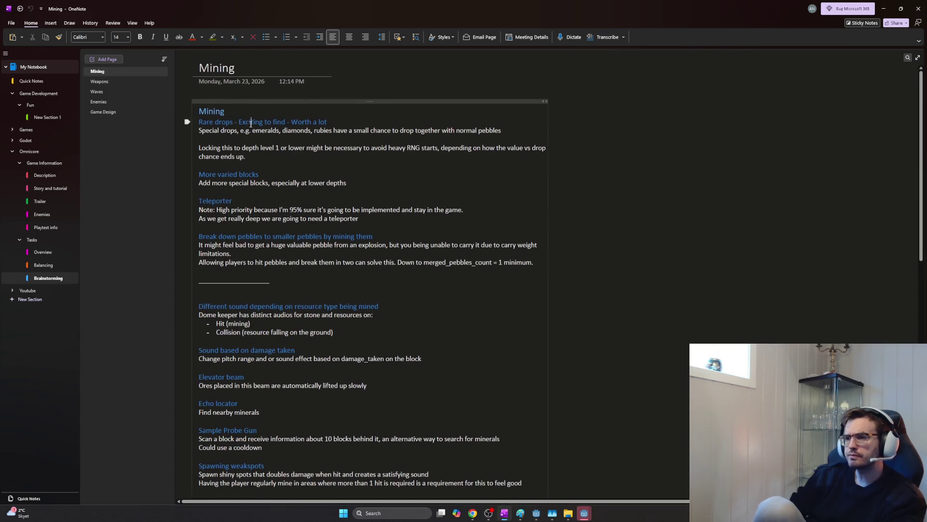
key(Return)
text(C)
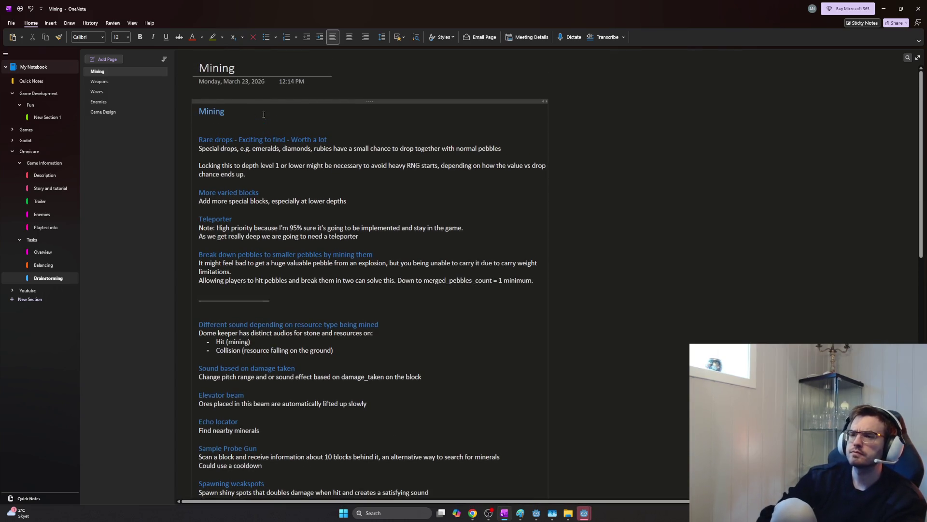
- Write the Gold Chunk idea: a heavy, valuable special-event gold piece scaled by player count, dragged out as a team
key(BackSpace)
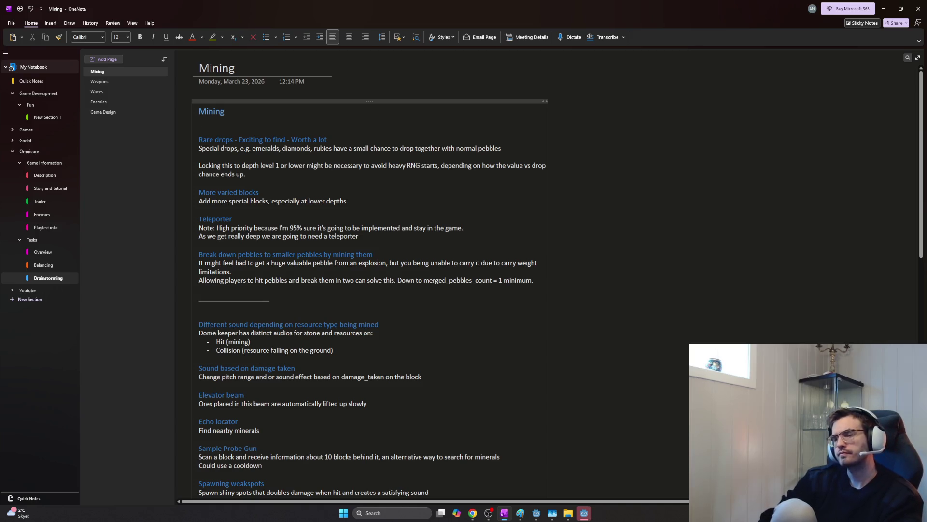
text(G)
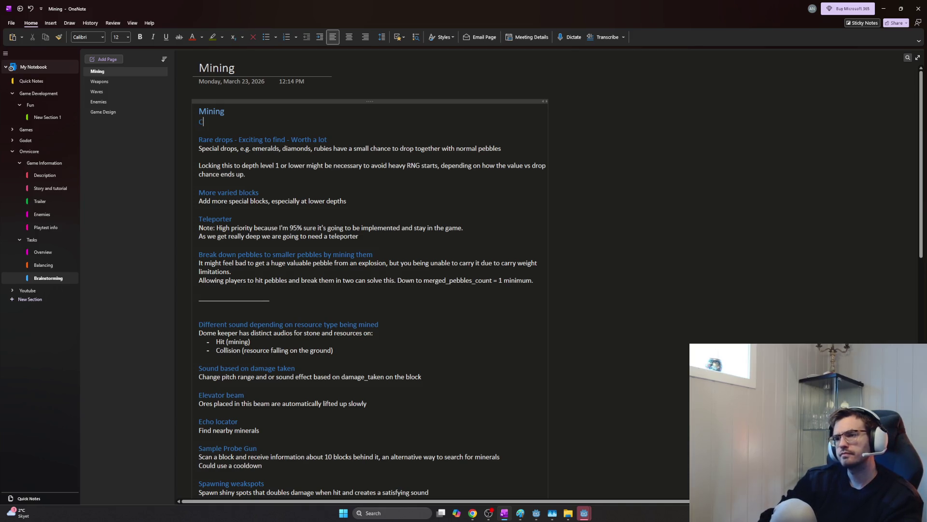
text(old Chunk)
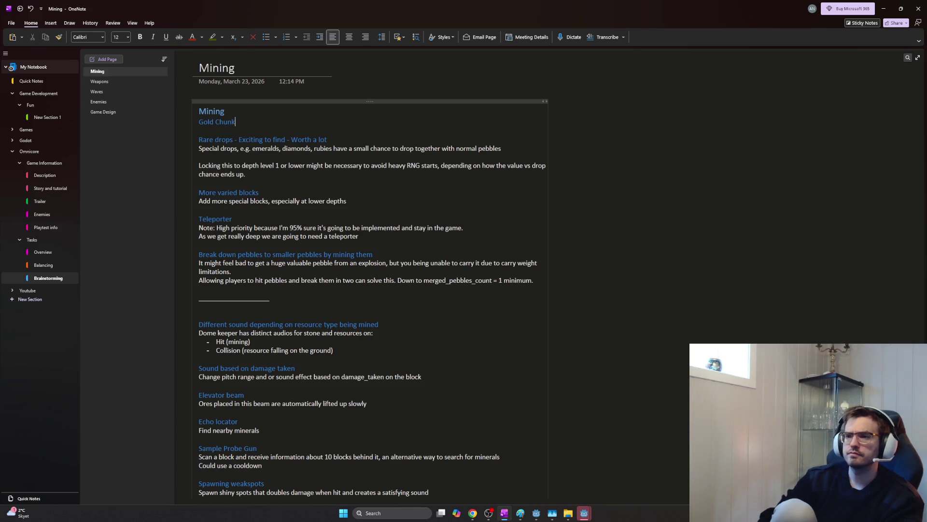
key(Return)
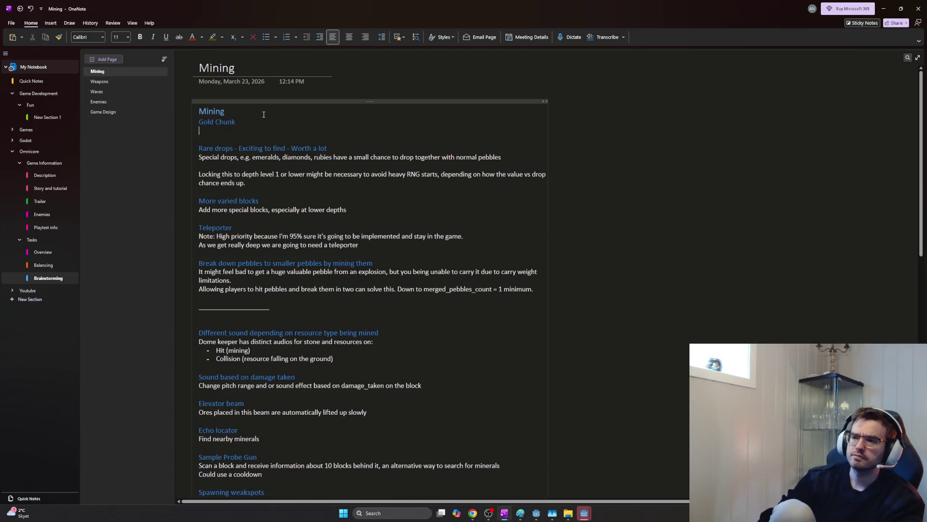
key(BackSpace)
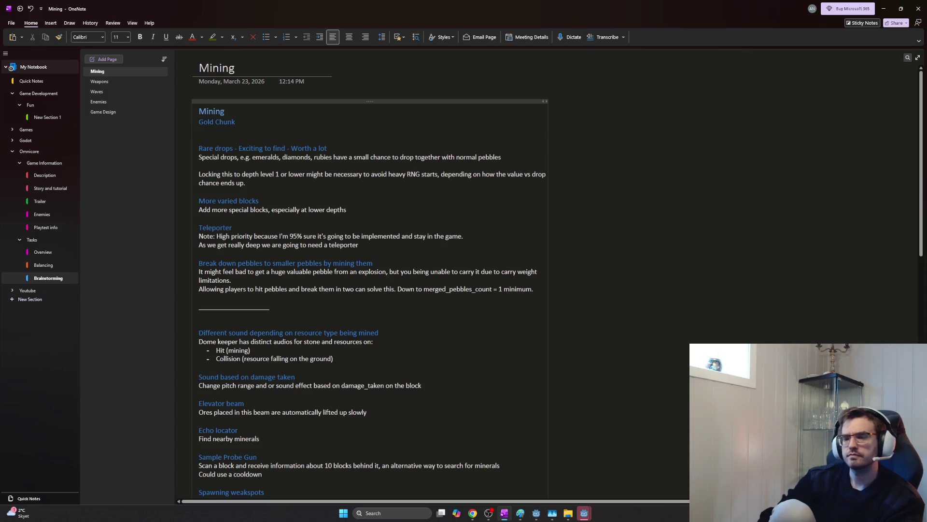
text(Aspecial event spawn)
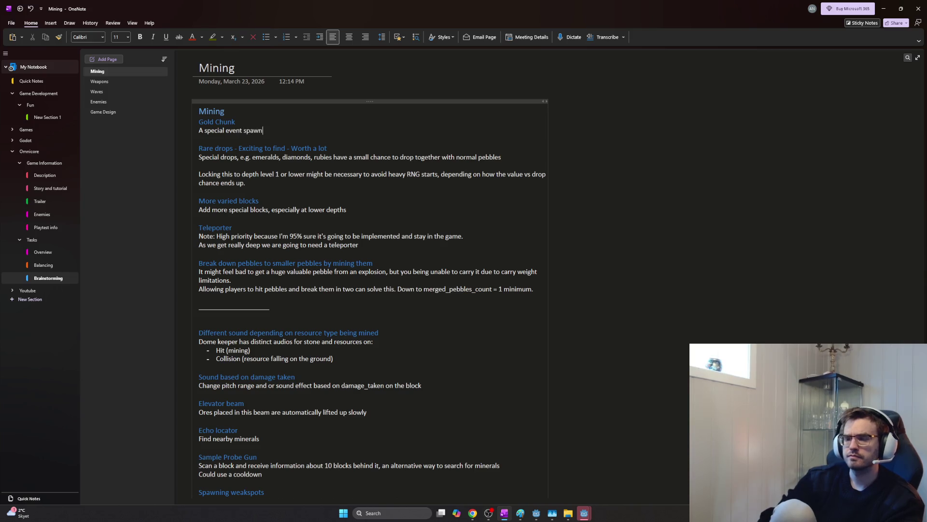
key(Return)
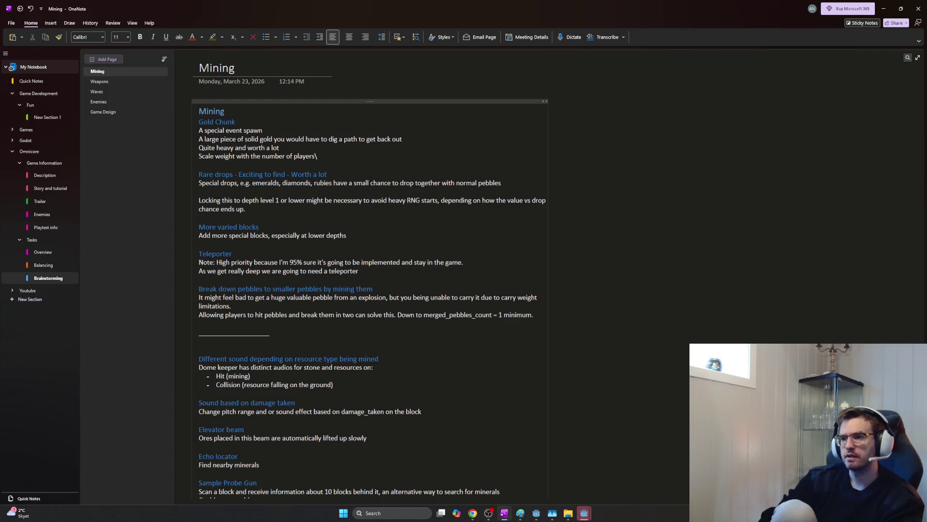
key(BackSpace)
key(BackSpace)
key(BackSpace)
key(BackSpace)
key(BackSpace)
key(BackSpace)
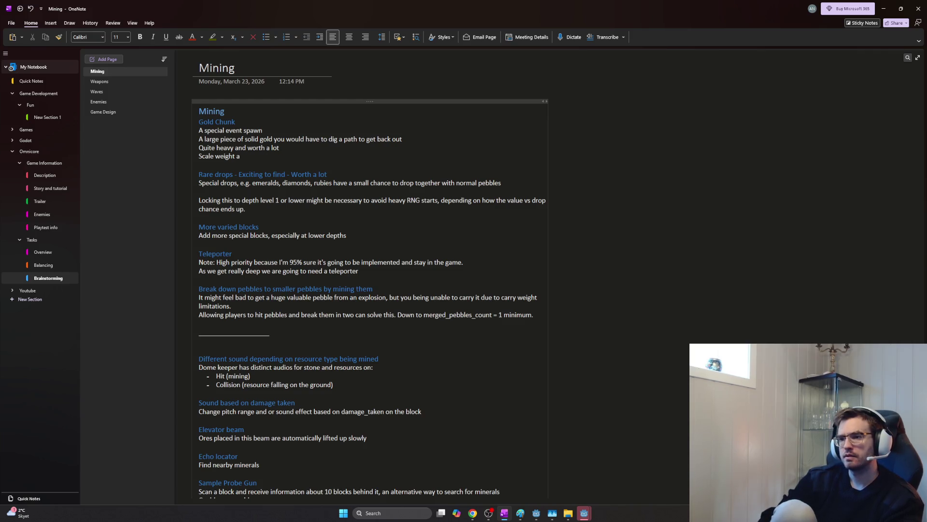
text(with the number)
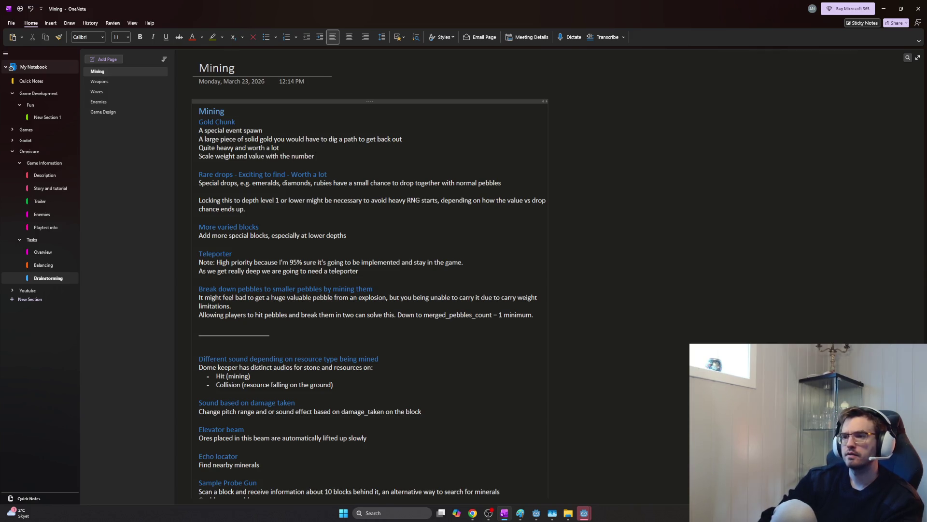
text(o it's a team effort)
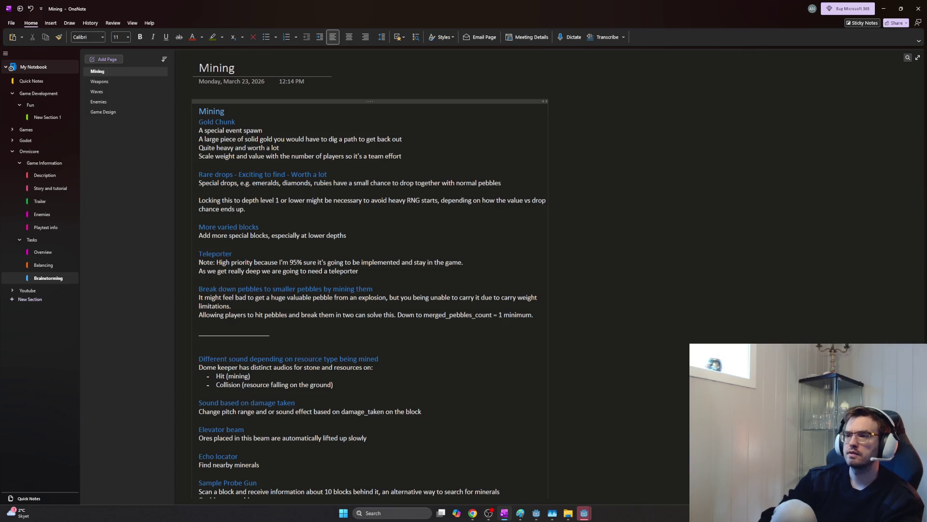
text(out)
key(Return)
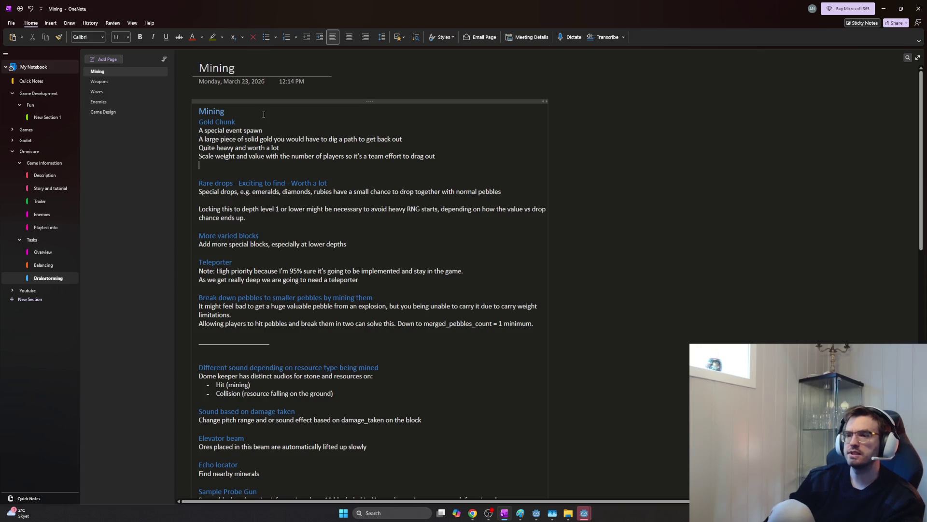
key(BackSpace)
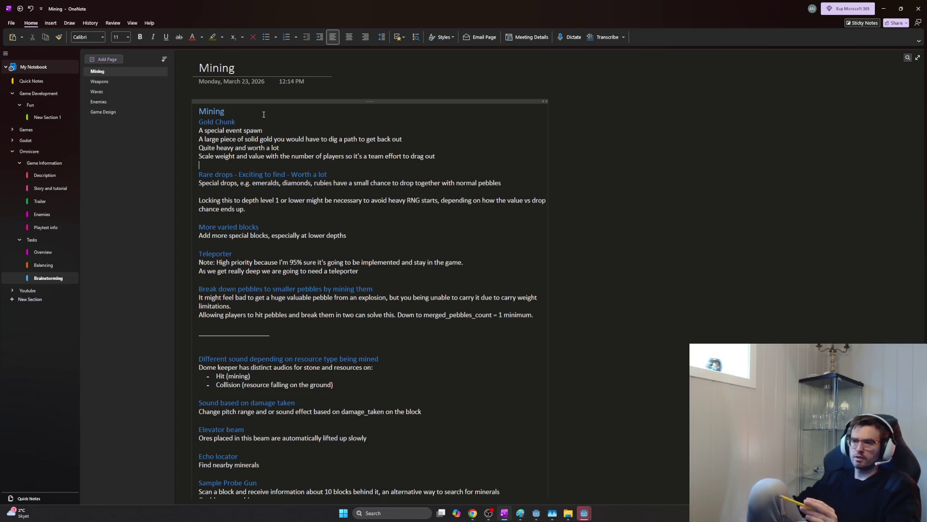
- Review the Game Design page, then open the Color theory page in New Section 1
click(156, 110)
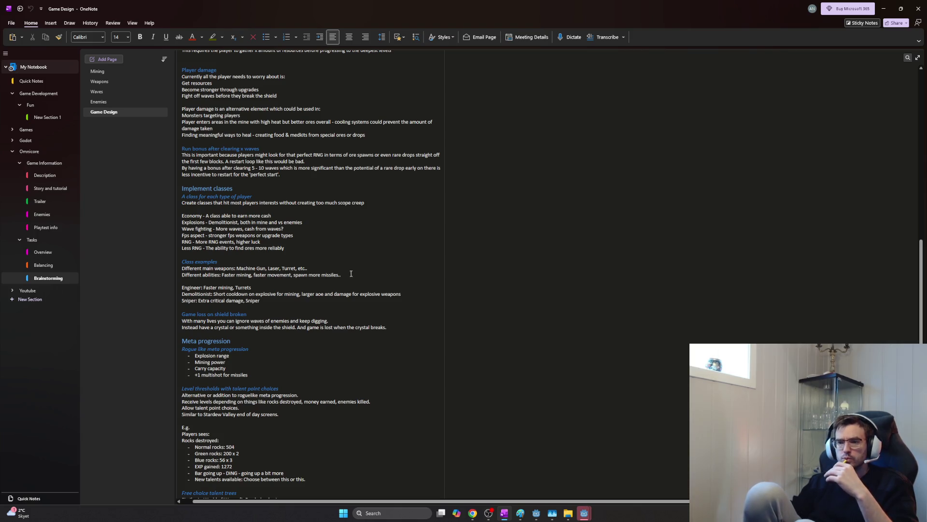
scroll(341, 303, down, 5)
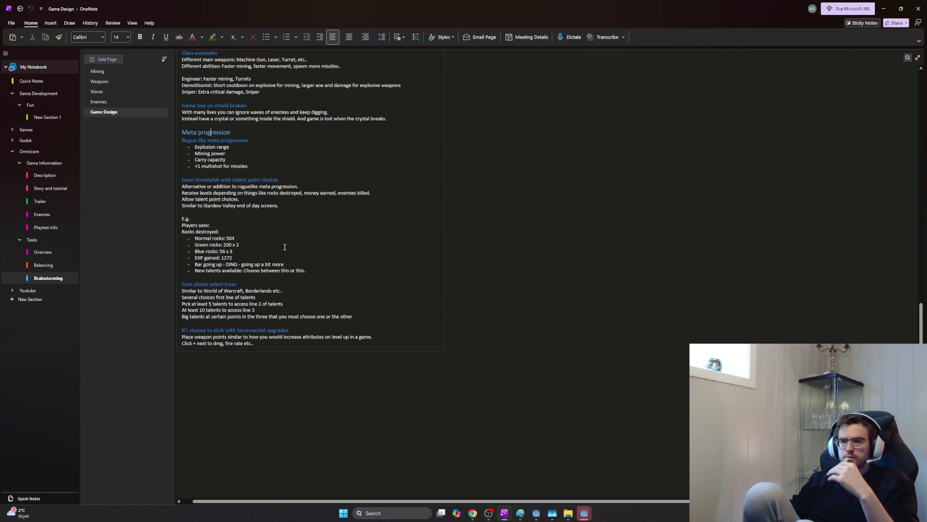
scroll(285, 221, down, 5)
scroll(285, 221, up, 5)
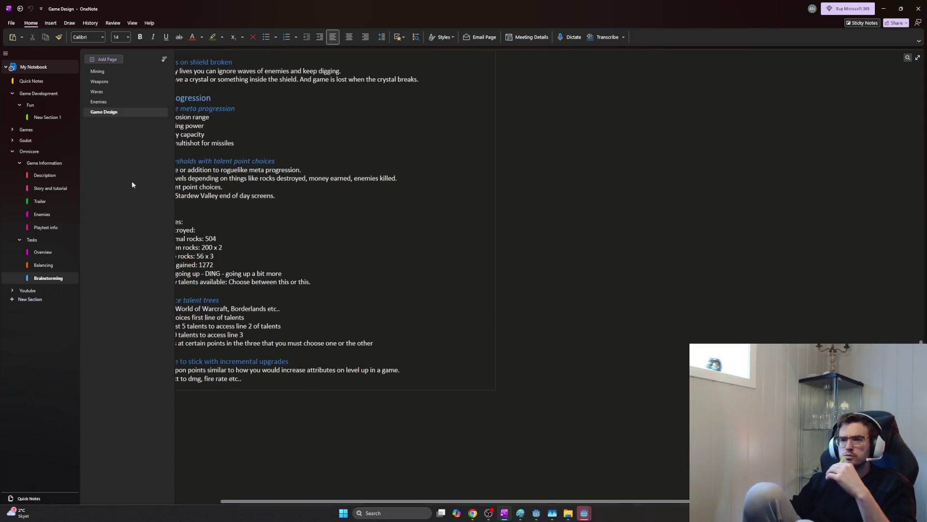
click(46, 118)
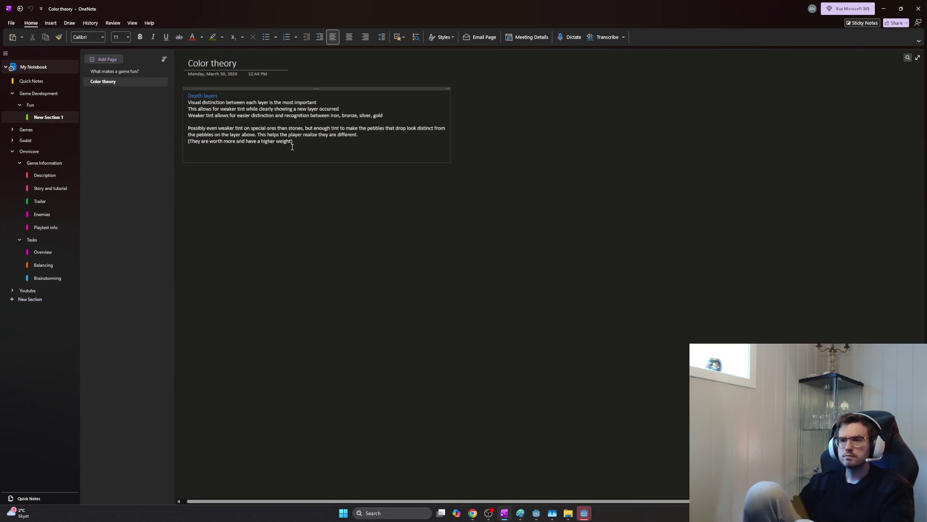
ctrl+scroll(288, 143, up, 3)
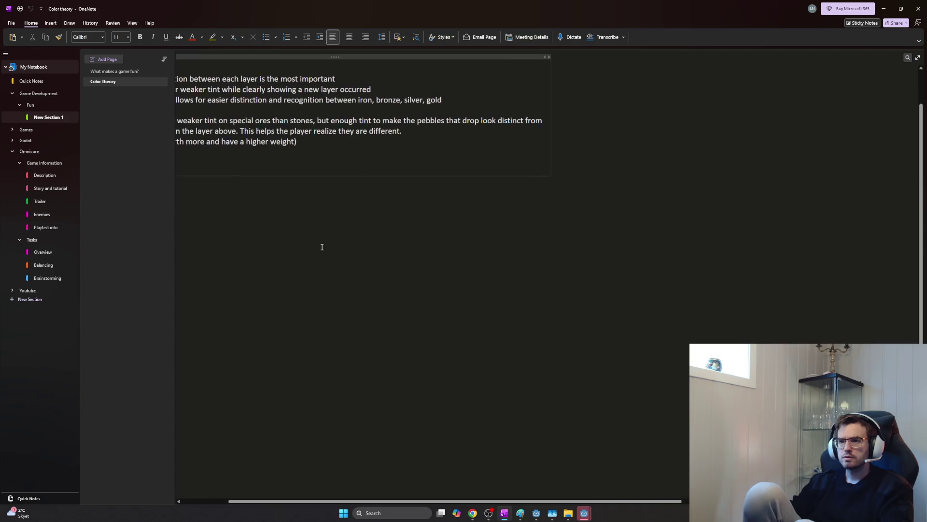
mouse_move(275, 500)
mouse_down()
mouse_move(235, 500)
mouse_move(261, 500)
mouse_up()
ctrl+scroll(314, 286, up, 1)
scroll(327, 222, up, 2)
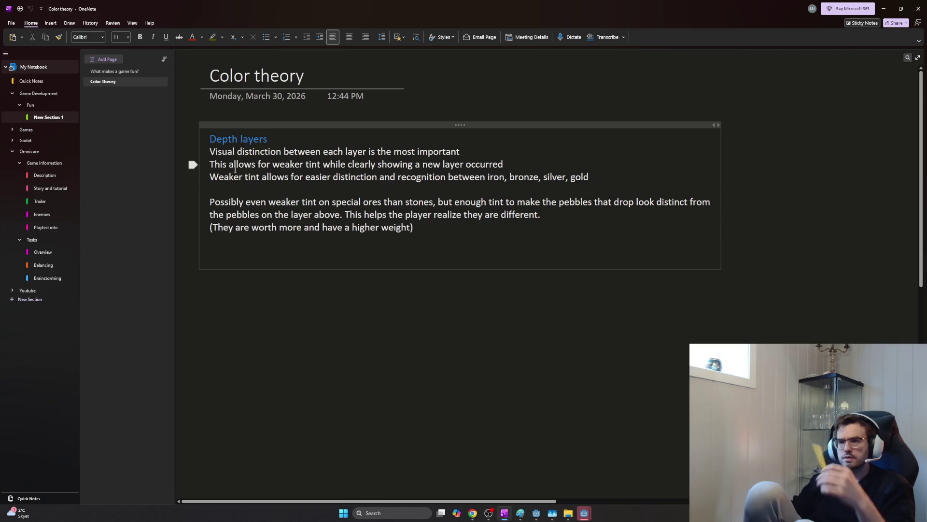
- Add 'Option 1 - Distinction between layers' under Depth layers and begin the 'Option 2 - Gradual shift' line
click(299, 141)
key(Return)
text(Option 1 - D)
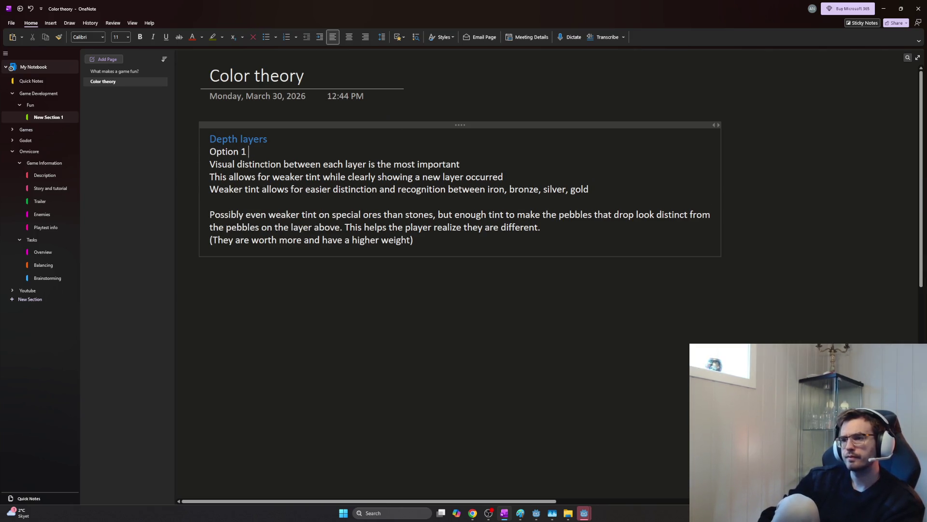
text(istinction between layers)
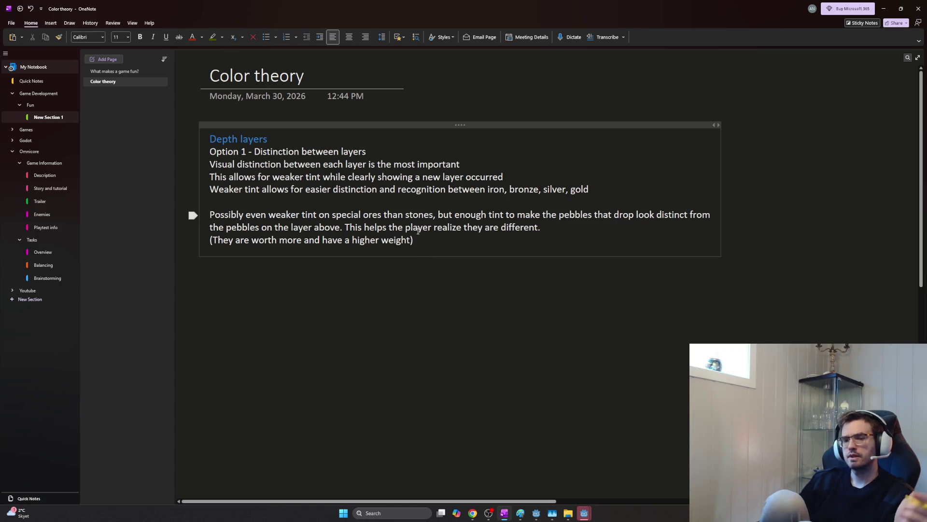
key(Return)
key(Return)
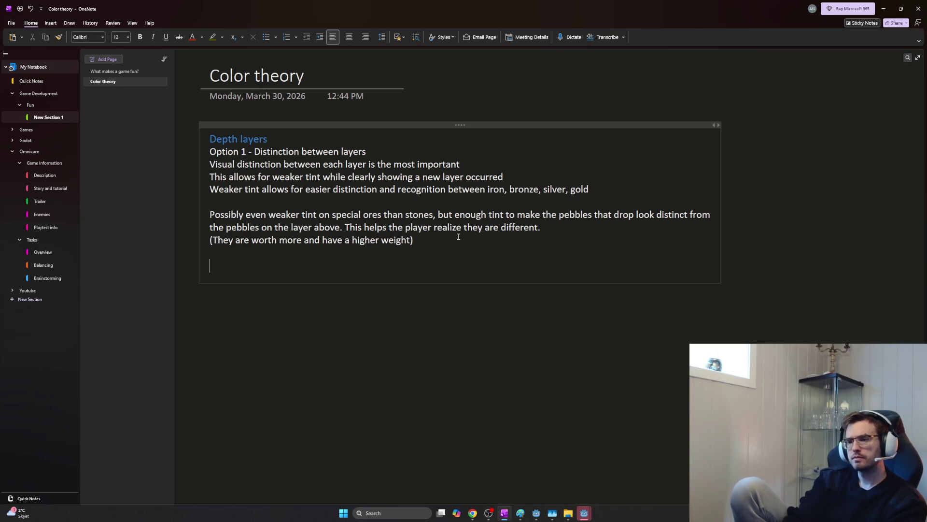
key(BackSpace)
key(Return)
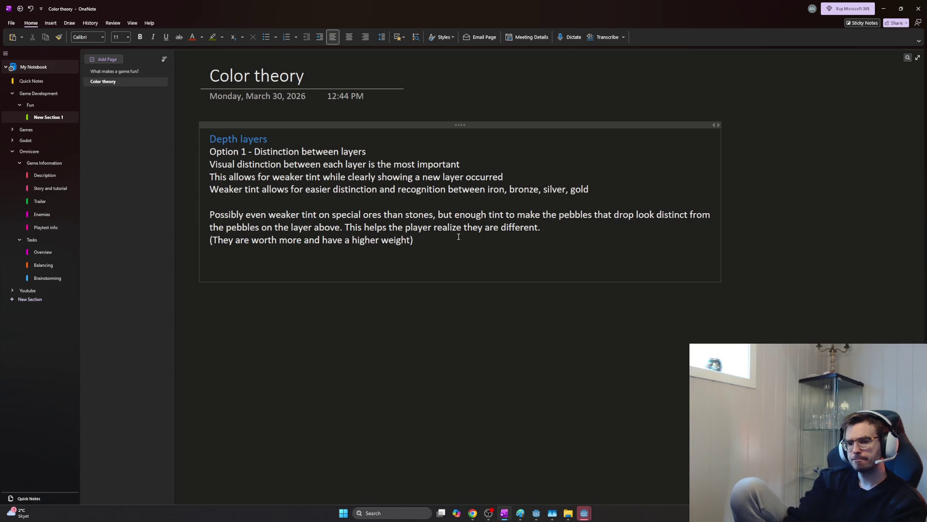
text(Option 2 - Gradual shift towards darker)
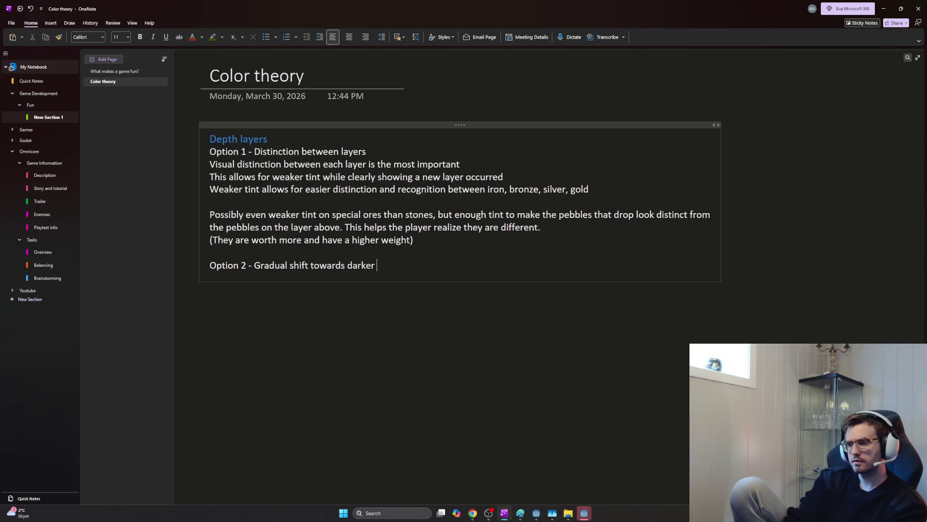
key(BackSpace)
key(BackSpace)
key(BackSpace)
key(BackSpace)
text(towards darker )
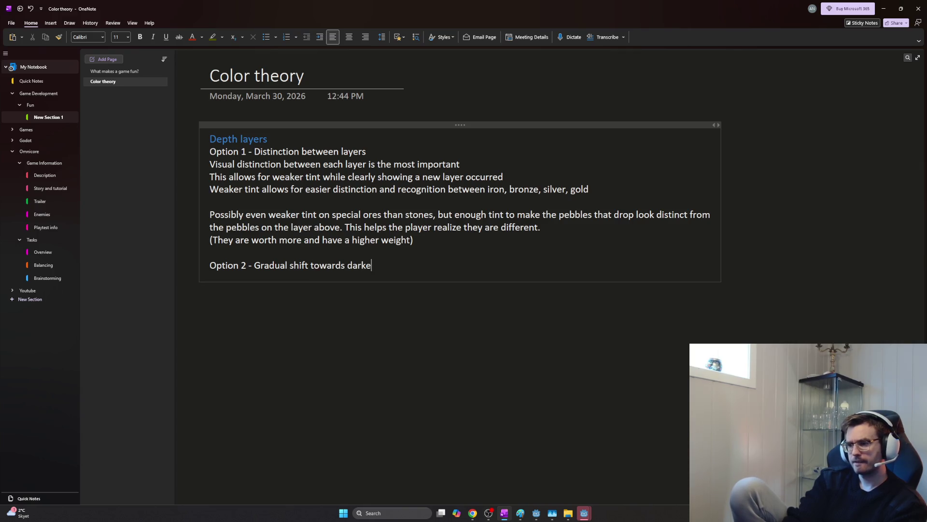
text(tones)
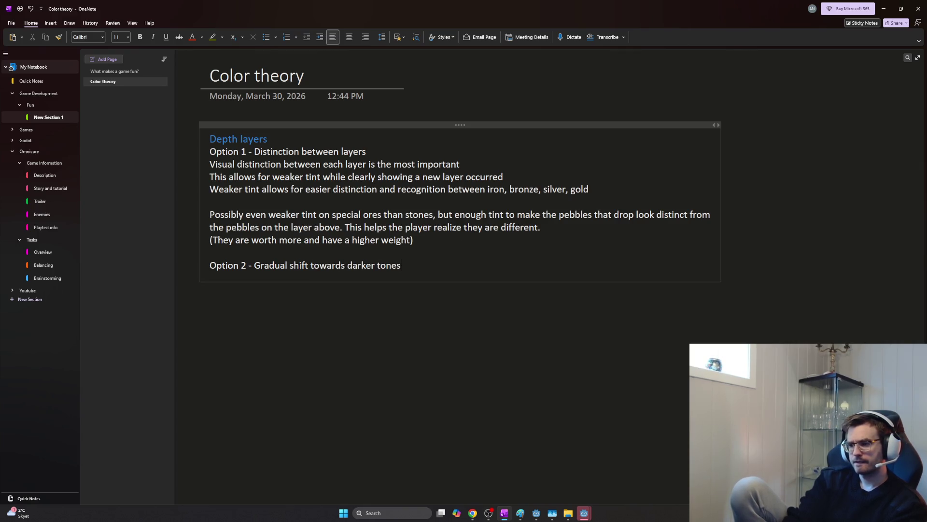
- Reword Option 2 to end 'as you go deeper' and add 'Still more applied to normal blocks than'
key(BackSpace)
key(BackSpace)
key(BackSpace)
key(BackSpace)
key(BackSpace)
key(BackSpace)
key(BackSpace)
key(BackSpace)
key(BackSpace)
key(BackSpace)
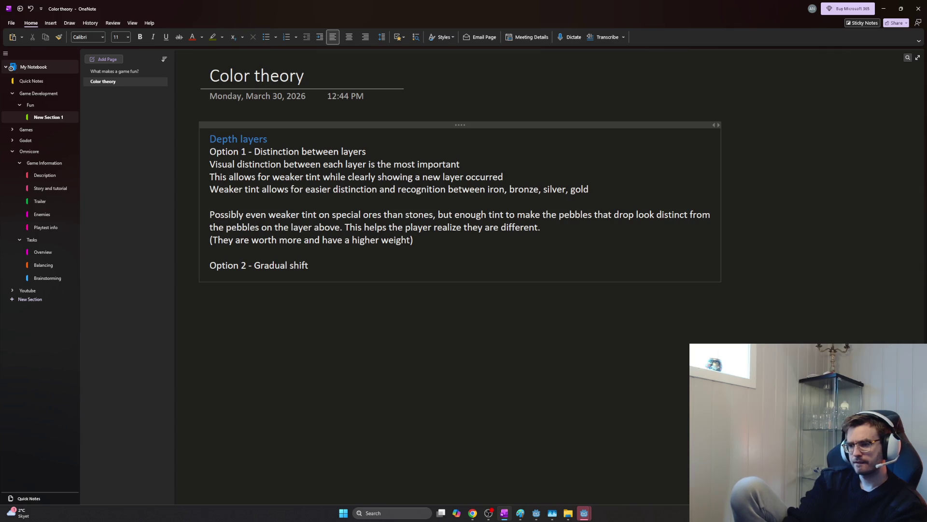
key(BackSpace)
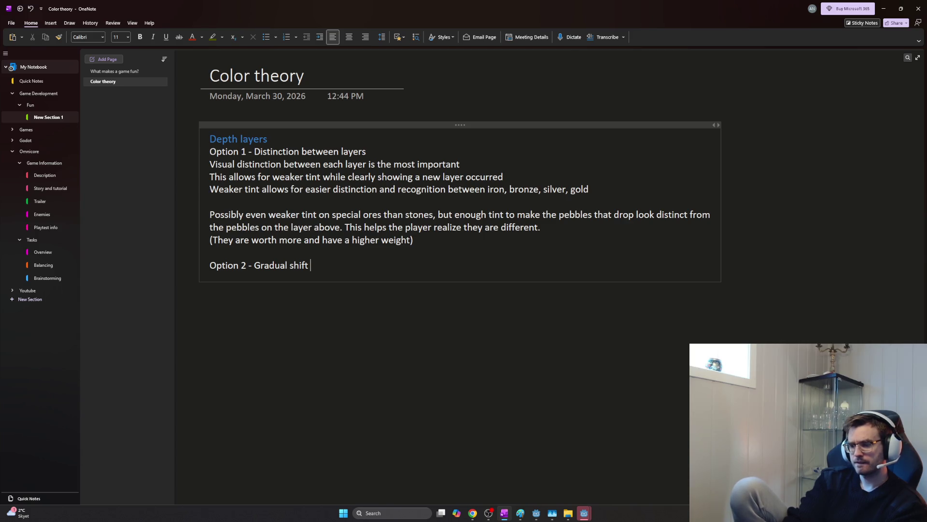
text(in gradient towards a darker tone as you go deeper)
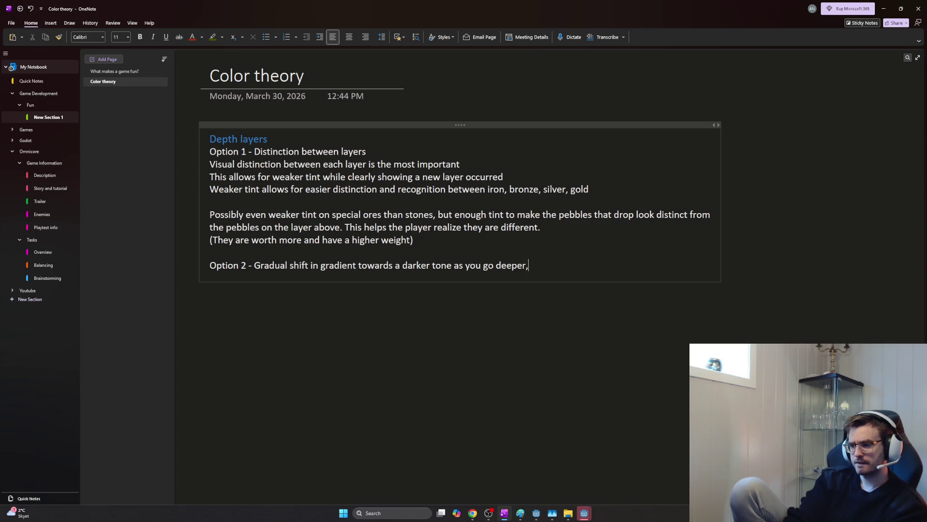
key(Return)
text(Still more applied to normal blocks than)
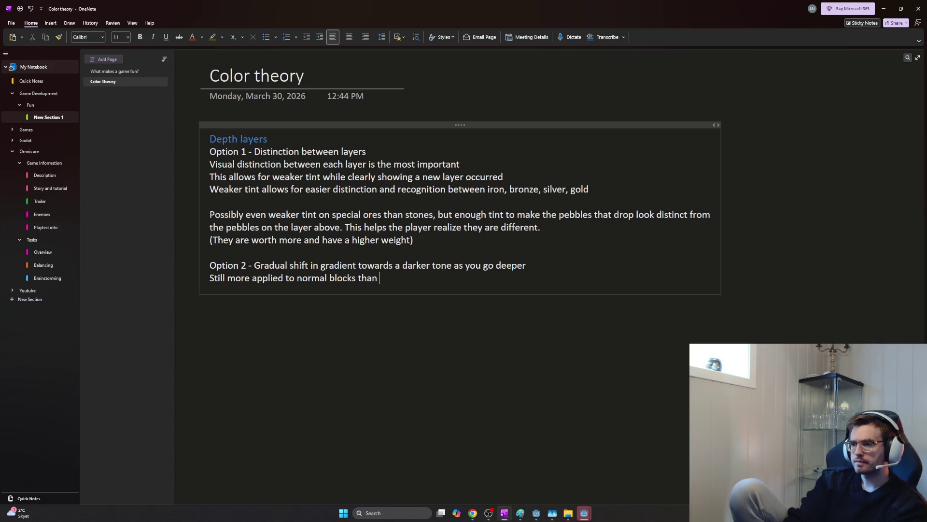
text(special blocks)
- Finish 'special blocks' and add the gradual weight/value scaling line set on pebble spawn by y position
key(Return)
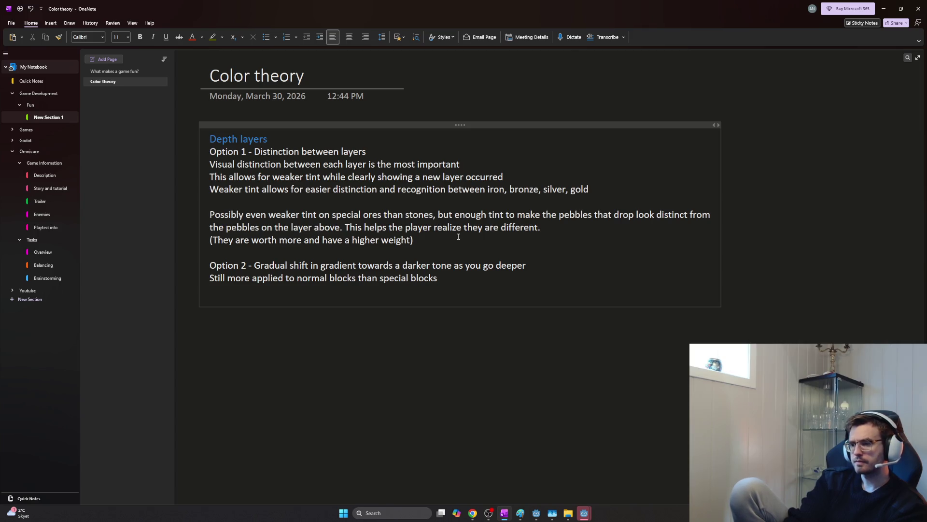
text(Have weight)
key(BackSpace)
key(BackSpace)
key(BackSpace)
key(BackSpace)
key(BackSpace)
text(eight and value scaling)
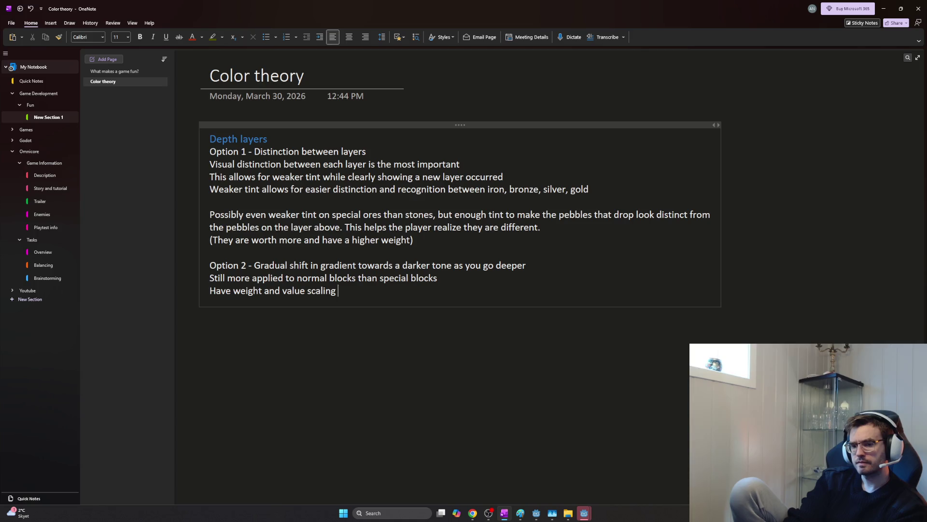
text( be)
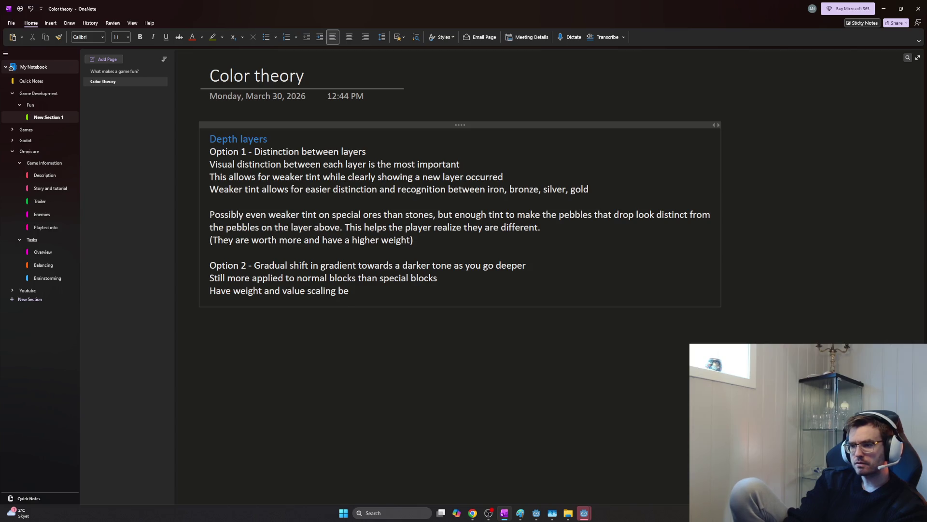
text(more gradua)
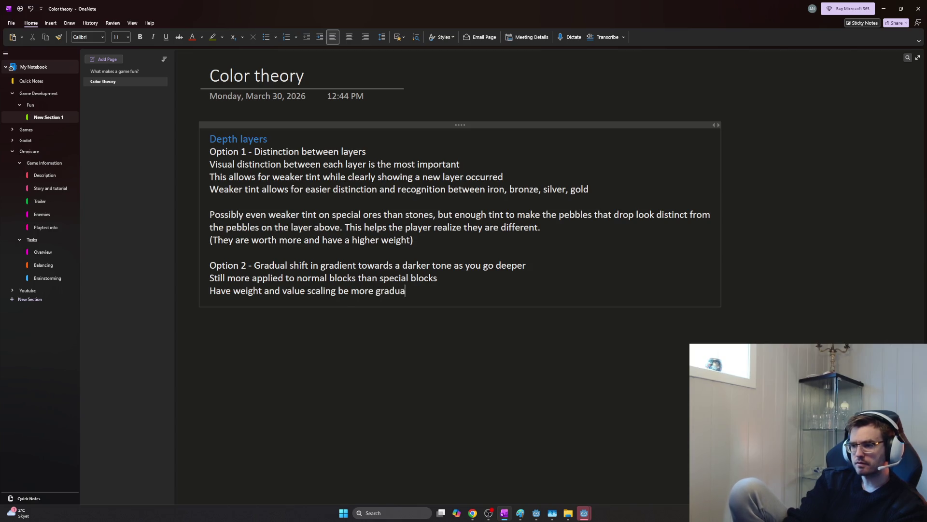
text(l, set )
text(we)
text(igth)
key(BackSpace)
key(BackSpace)
key(BackSpace)
key(BackSpace)
text(ight / value on s)
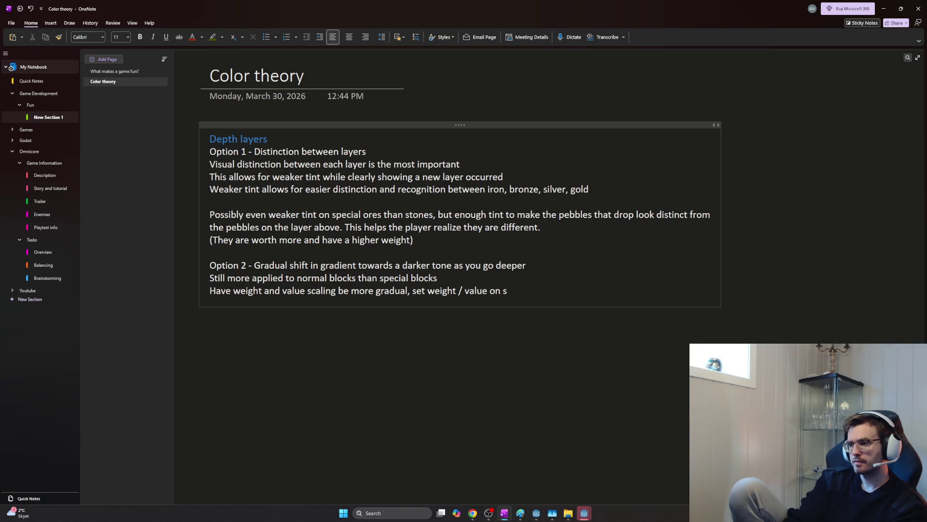
key(BackSpace)
text(pebble spawn besed on y position)
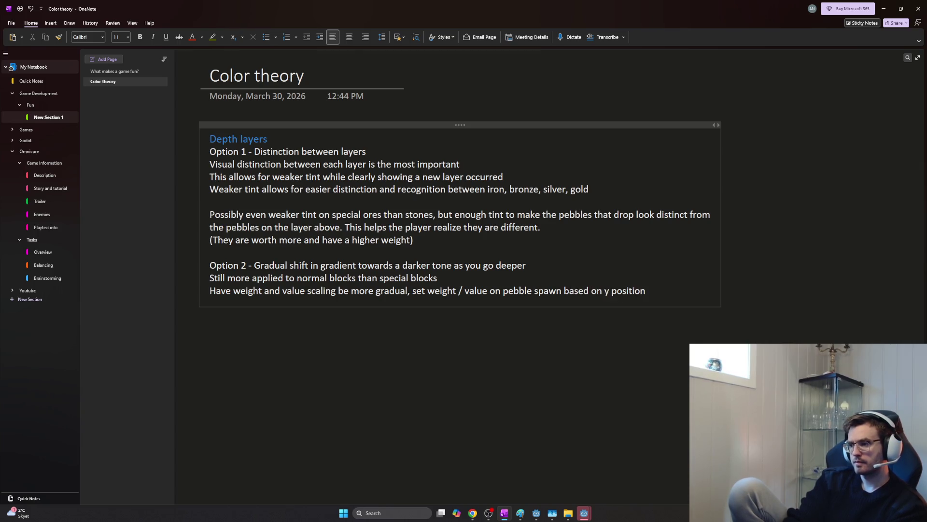
key(Return)
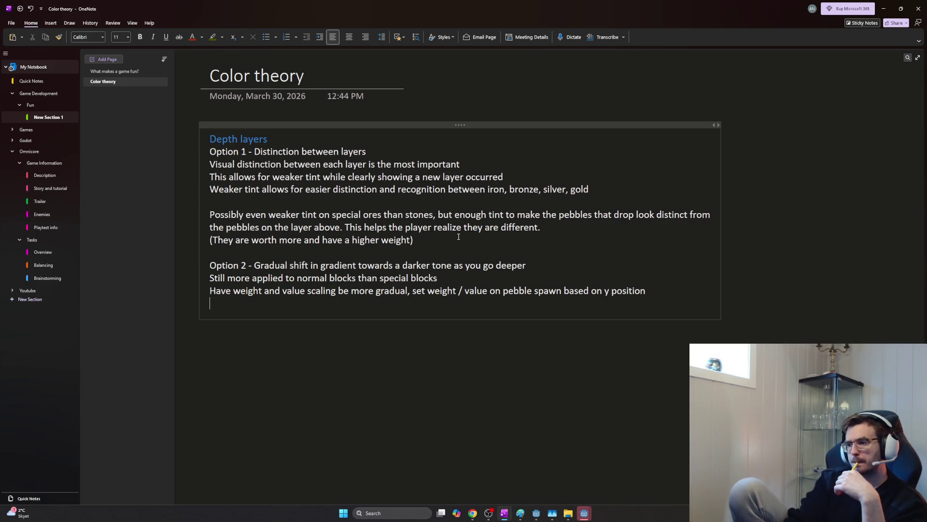
- Under Option 1, note that weight and value are multiplied by depth_level per threshold
key(Up)
key(Up)
key(Up)
key(Return)
key(Return)
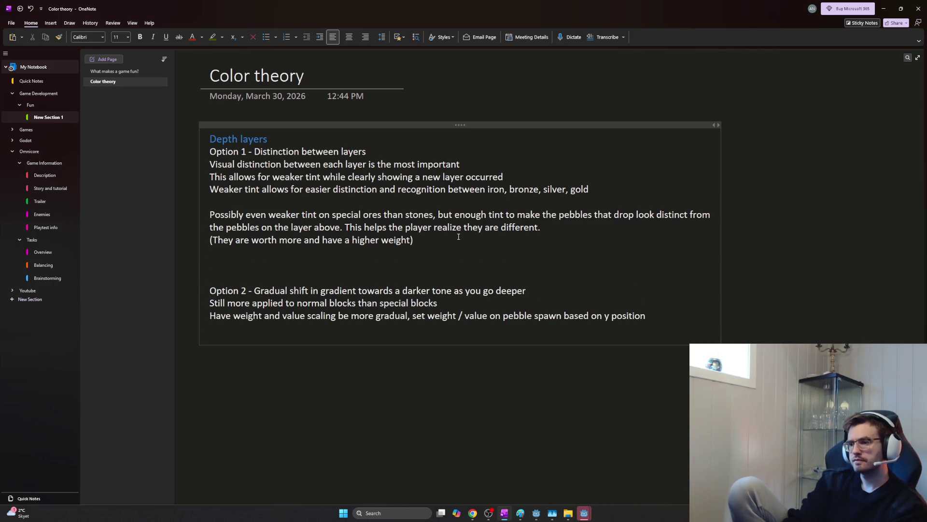
text(Each)
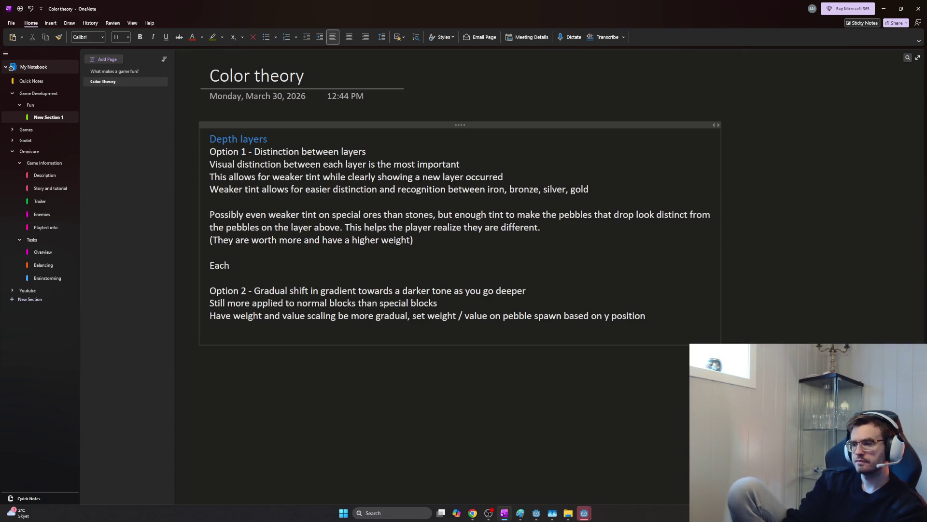
text( cha)
key(BackSpace)
key(BackSpace)
key(BackSpace)
text(depht)
key(BackSpace)
key(BackSpace)
text(th level threshold increase the chun)
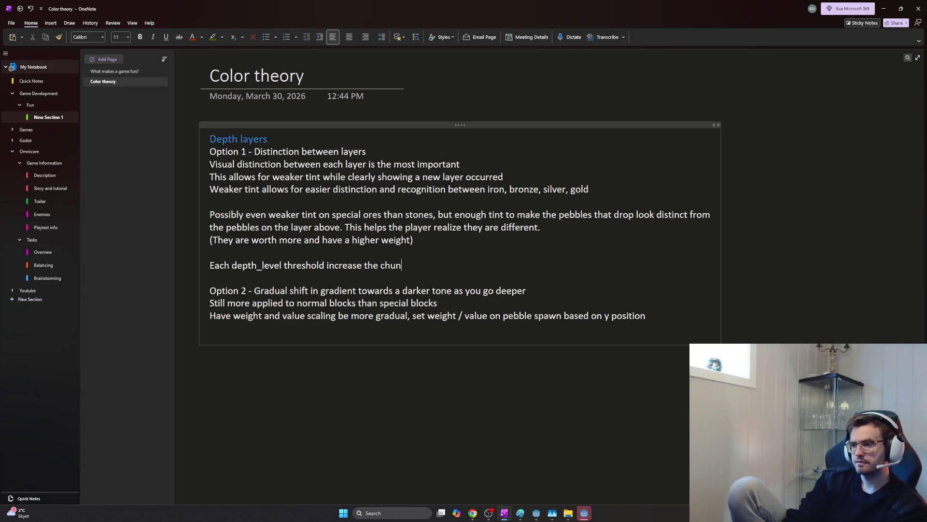
text( value)
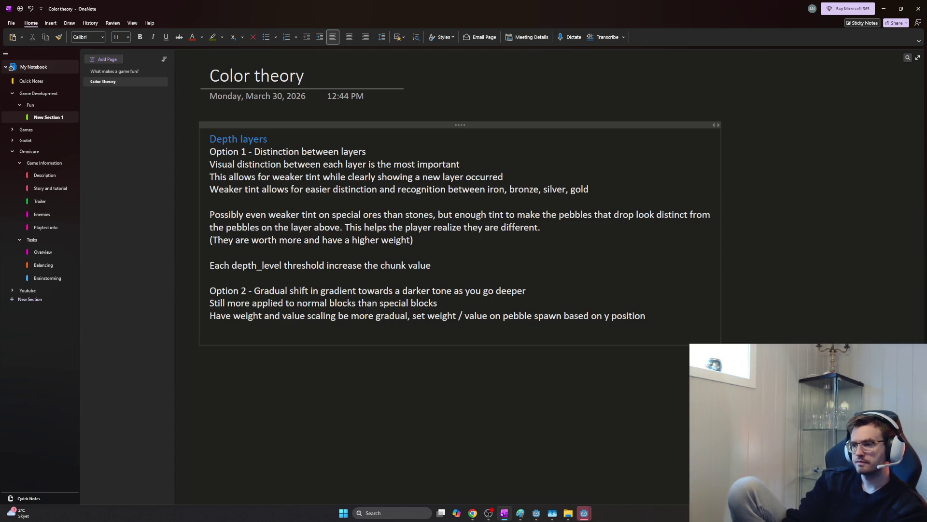
key(BackSpace)
key(BackSpace)
key(BackSpace)
key(BackSpace)
key(BackSpace)
key(BackSpace)
key(BackSpace)
text(weight / value by)
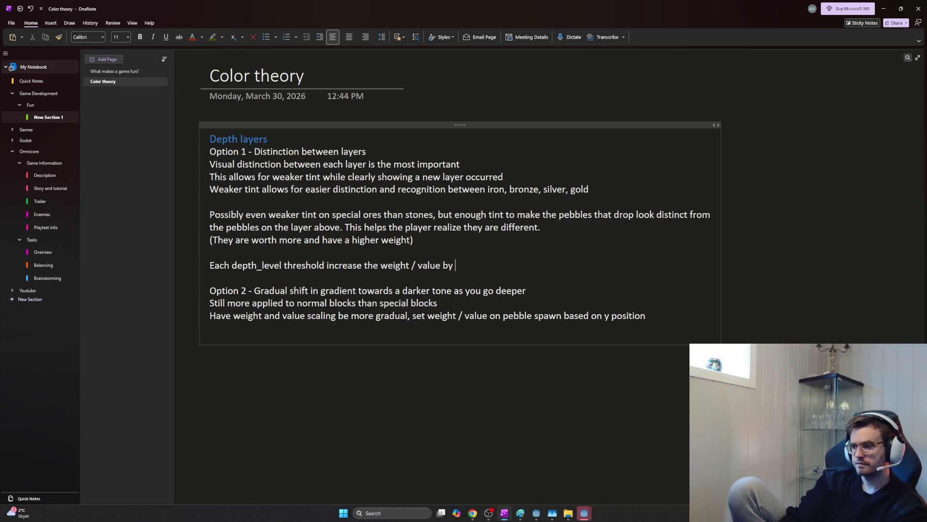
text(tt)
key(BackSpace)
key(BackSpace)
text(multiplaying it)
text( by)
text( depth_val)
key(BackSpace)
key(BackSpace)
key(BackSpace)
key(BackSpace)
key(BackSpace)
text(level)
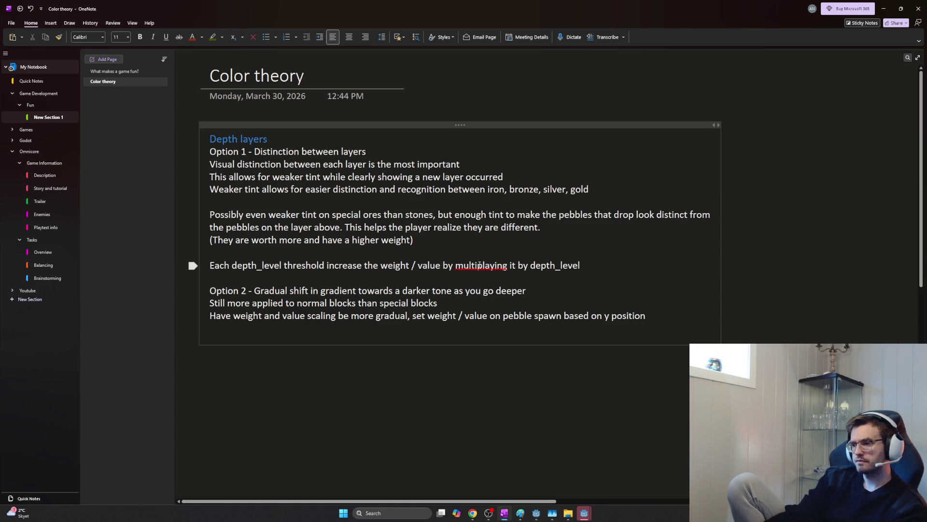
click(489, 265)
key(BackSpace)
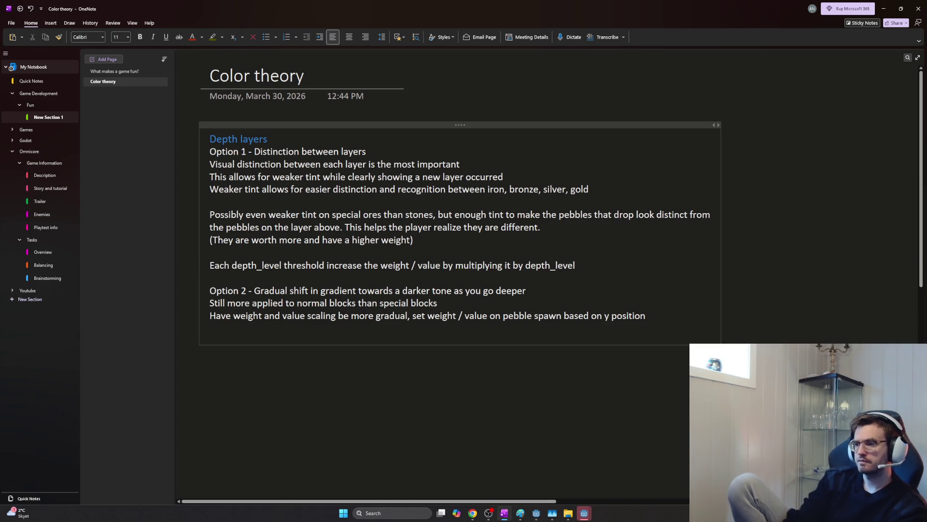
key(End)
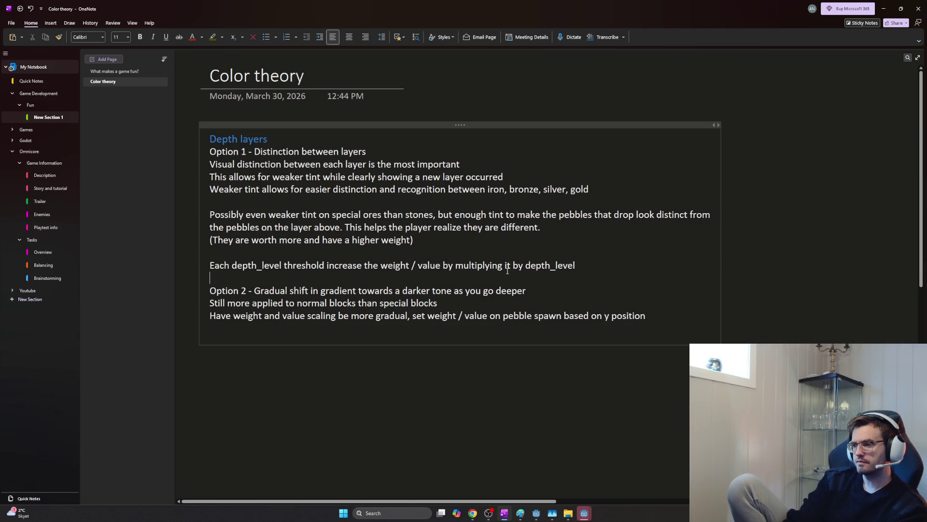
- Add the example 'E.g. weight * 3 at depth_level 3' and move to the end of the notes
key(Return)
text(E.g.)
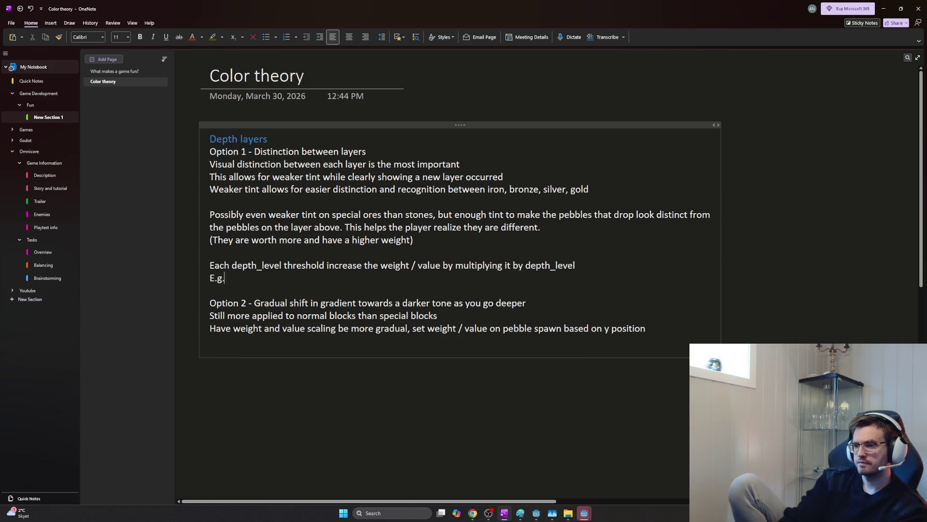
text( weight * 3 at depth_level 3)
key(Return)
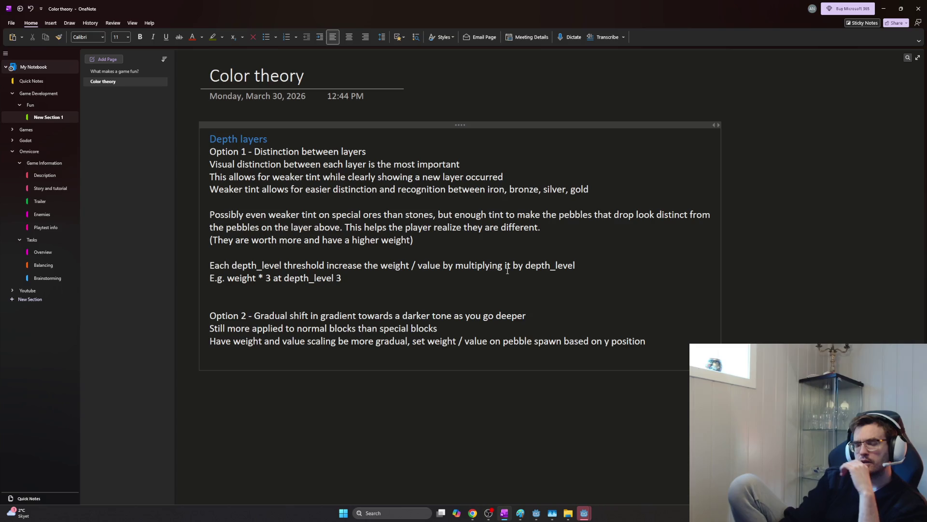
key(BackSpace)
key(ctrl+End)
key(Return)
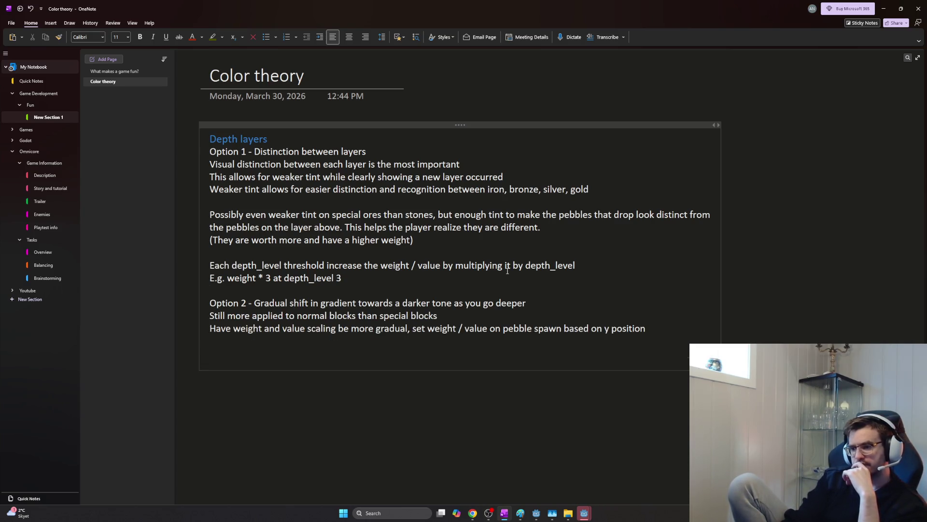
- Write the rationale that smoother value shifts let depth levels be adjusted freely
key(Return)
text(This allows for)
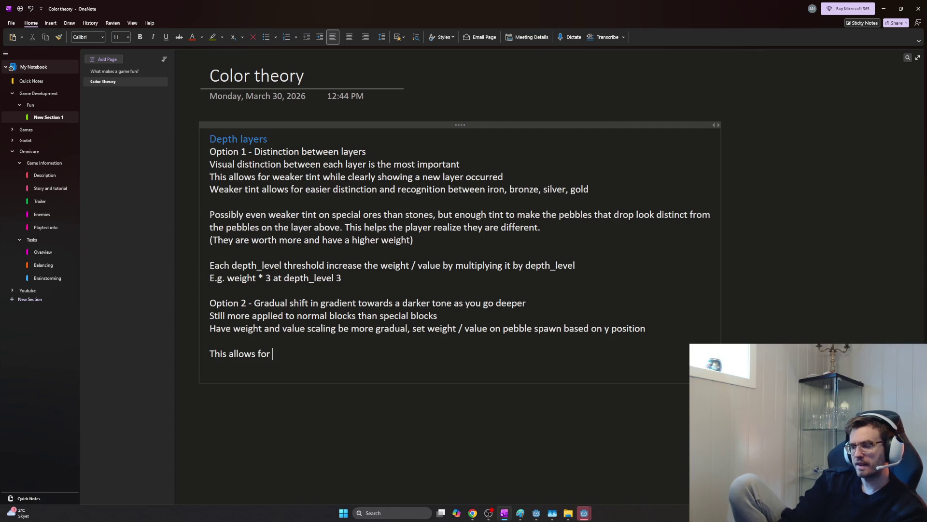
text(smoother shift in value and cna)
key(BackSpace)
key(BackSpace)
text(can set more depth levels)
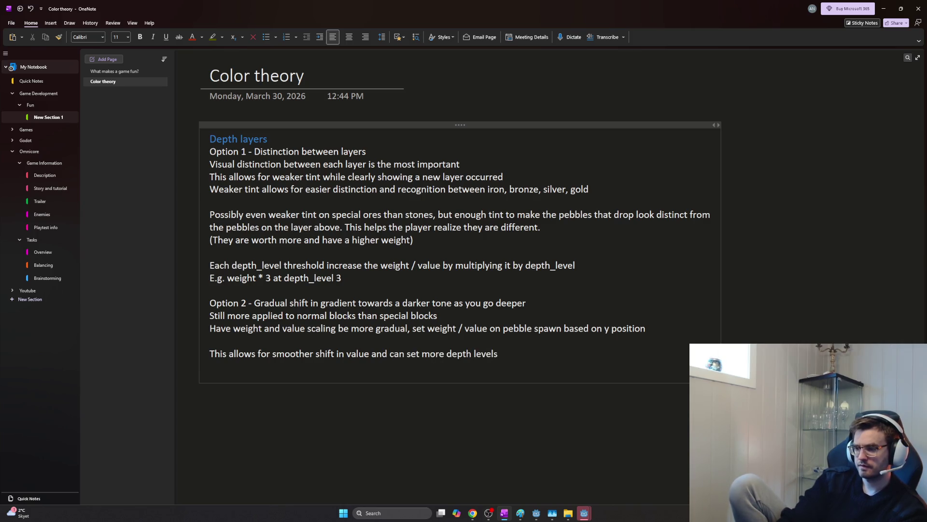
key(BackSpace)
key(BackSpace)
key(BackSpace)
key(BackSpace)
key(BackSpace)
key(BackSpace)
key(BackSpace)
text(adjust depth level)
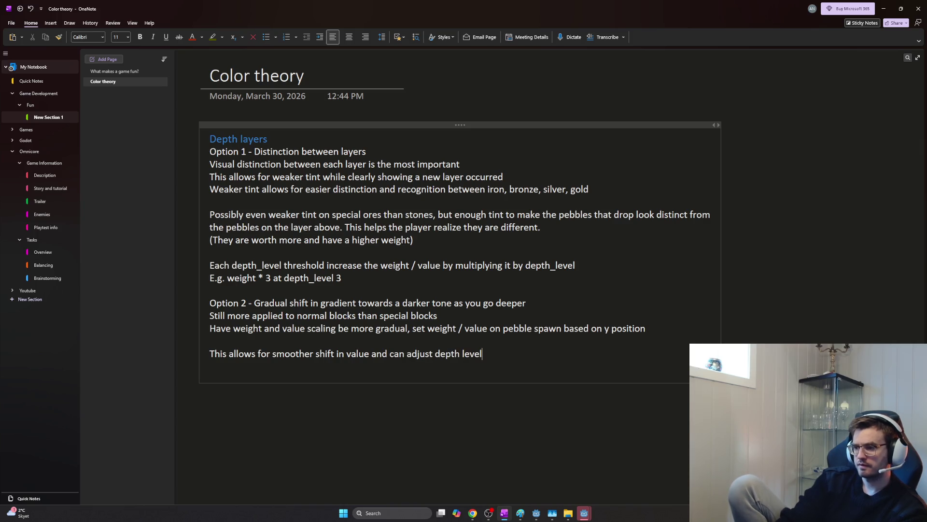
text(s freely without interact)
key(BackSpace)
key(BackSpace)
key(BackSpace)
key(BackSpace)
key(BackSpace)
key(BackSpace)
text(t interacting with)
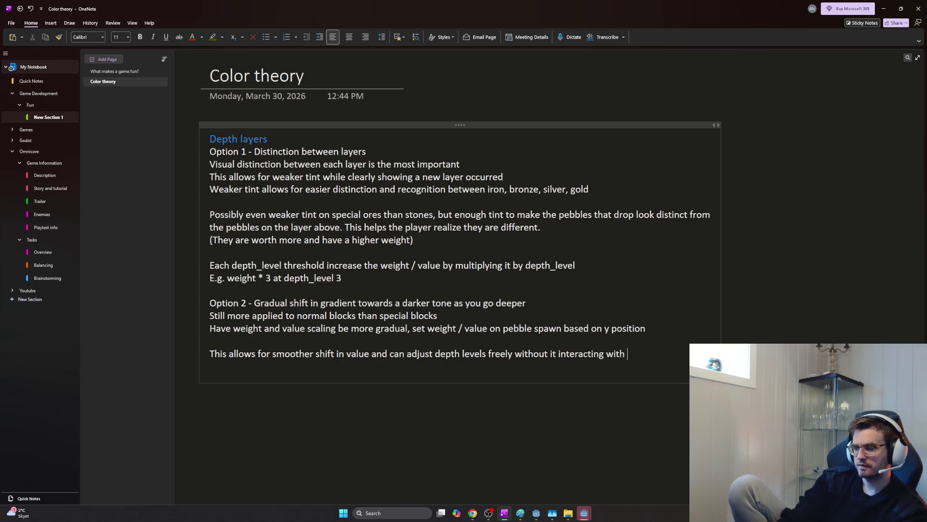
text( wei)
text(ght/value o pebbles.)
key(Return)
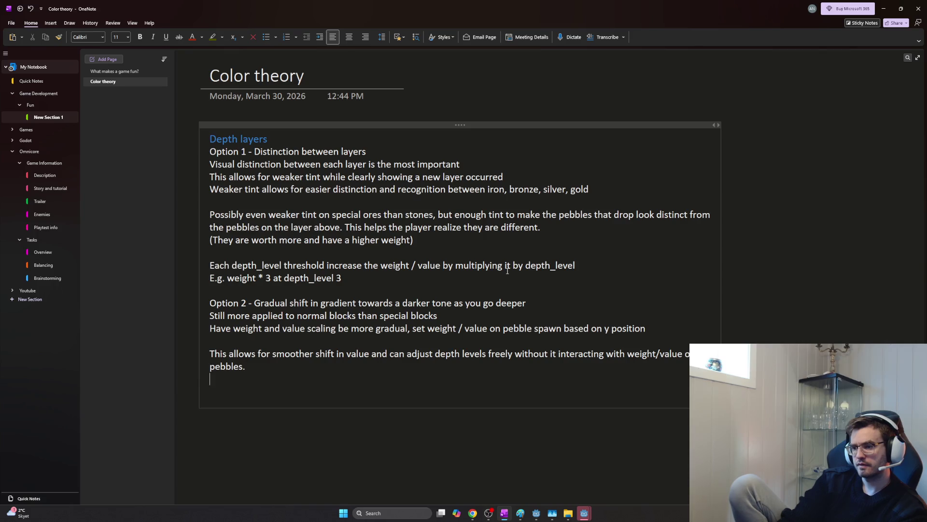
text(It doesn)
- Add that it relies on players recognizing deeper pebbles are worth more
key(BackSpace)
key(BackSpace)
key(BackSpace)
key(BackSpace)
key(BackSpace)
key(BackSpace)
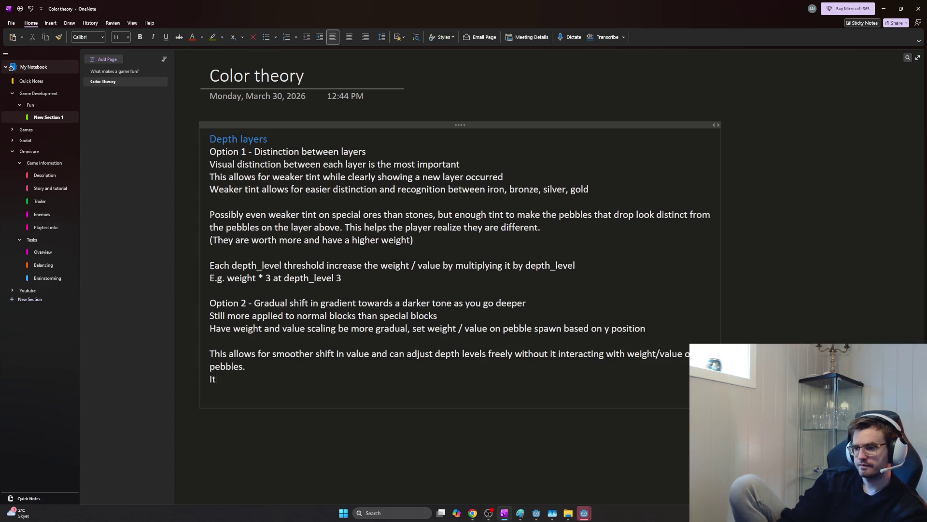
key(BackSpace)
text(Players need)
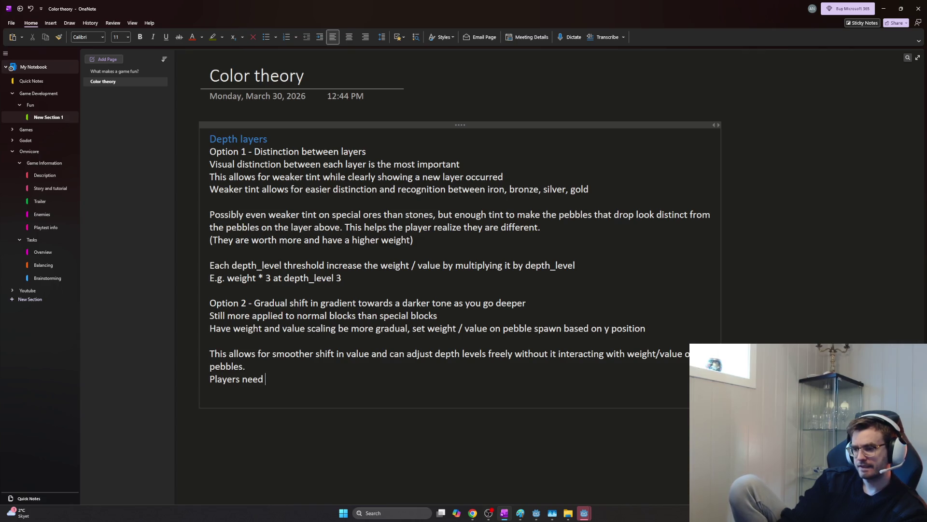
text(a way o)
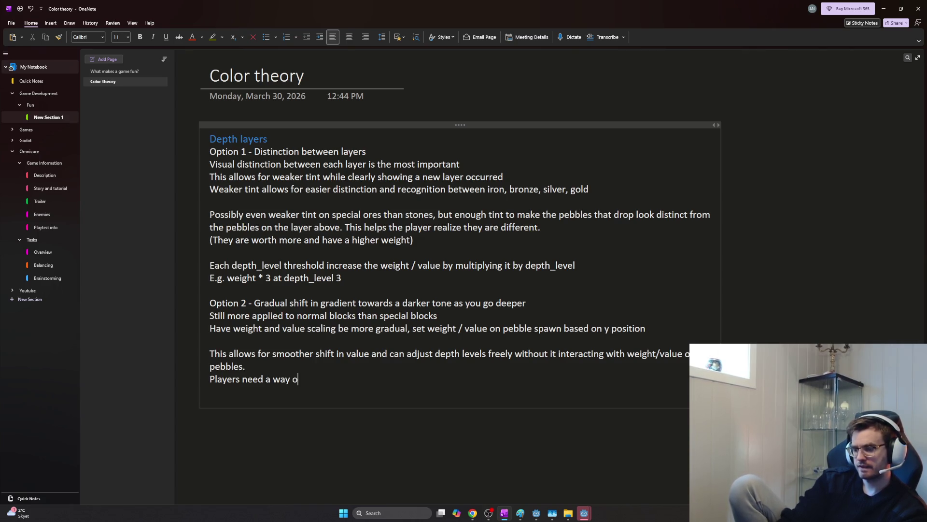
text(ecognis)
key(BackSpace)
key(BackSpace)
key(BackSpace)
key(BackSpace)
text(ognizing that the )
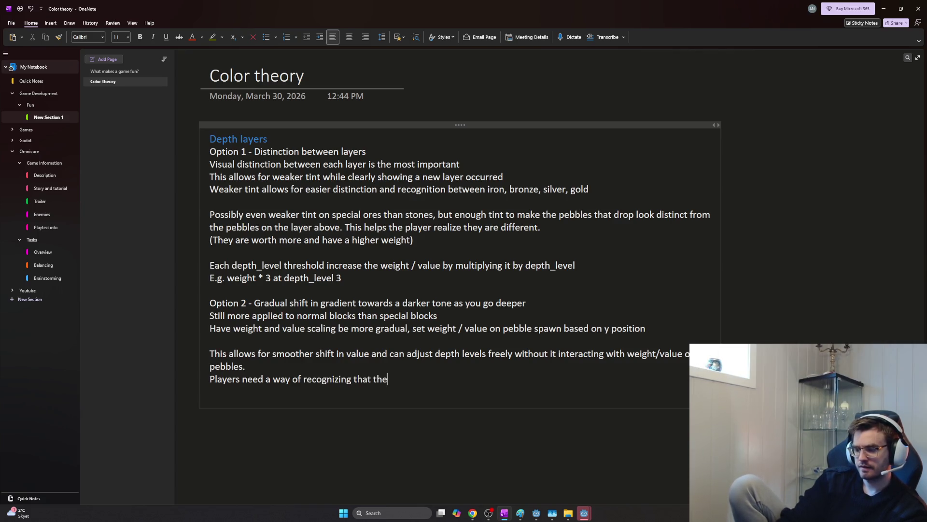
text(pebbles are worth more deeper down this way.)
key(Return)
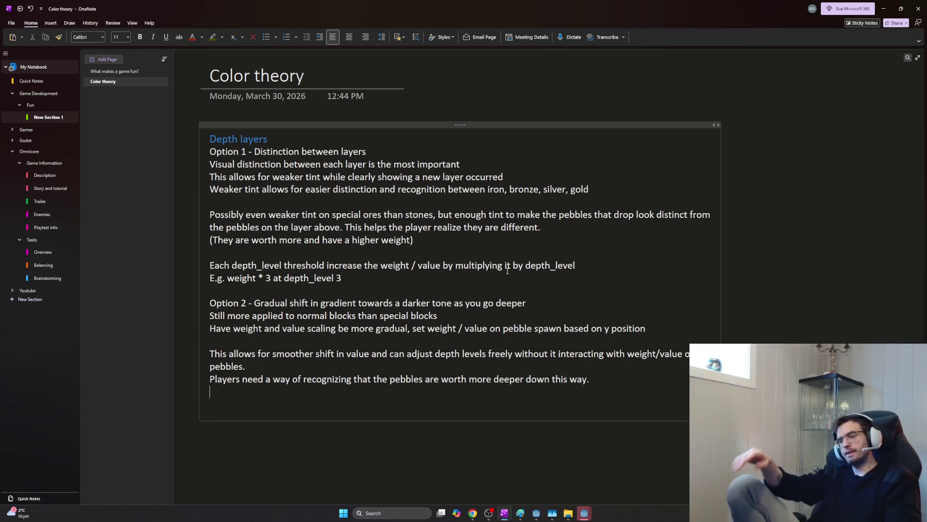
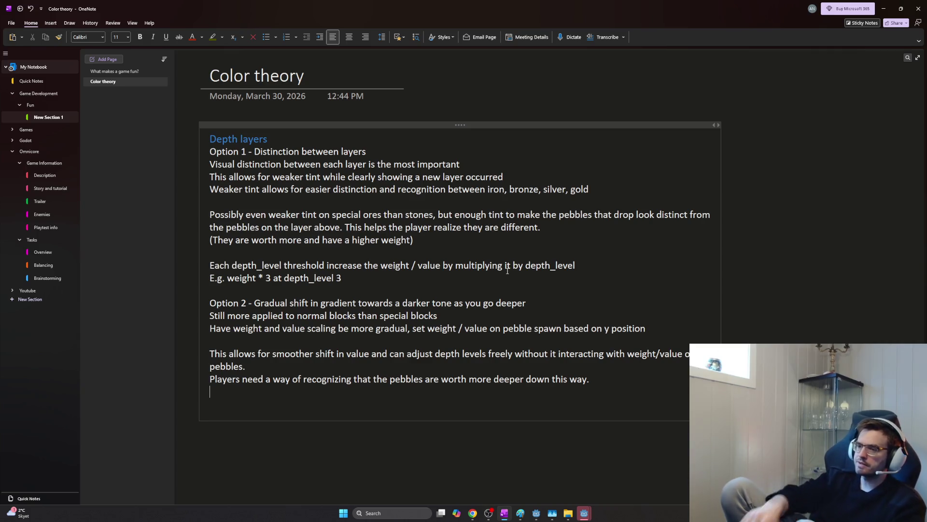
- Add the idea of a shader that reveals ore deeper down, rephrasing as needed
key(Return)
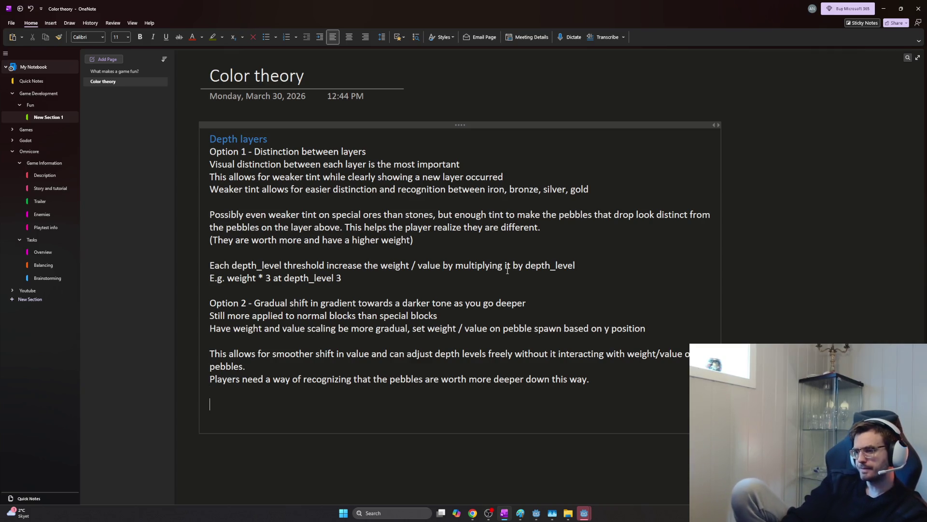
text(S)
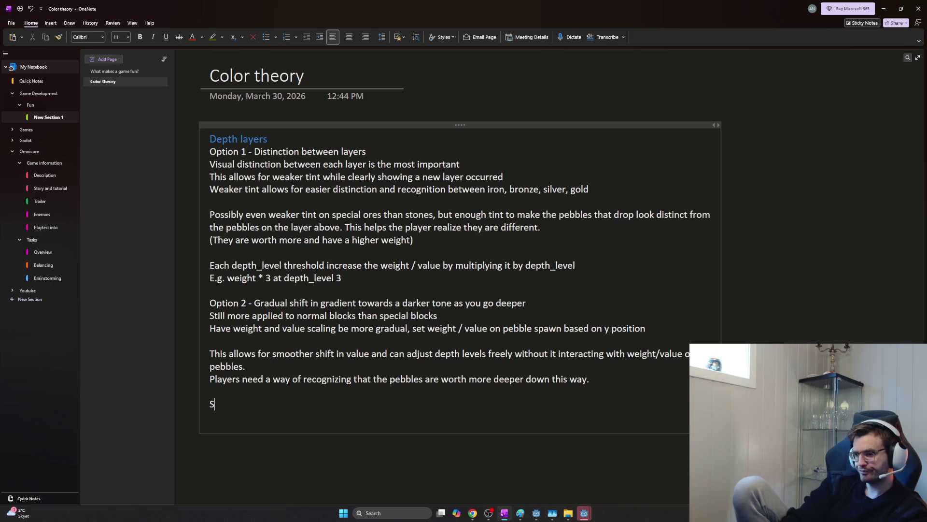
key(BackSpace)
text(Consider a shader that reveals more of the 'special)
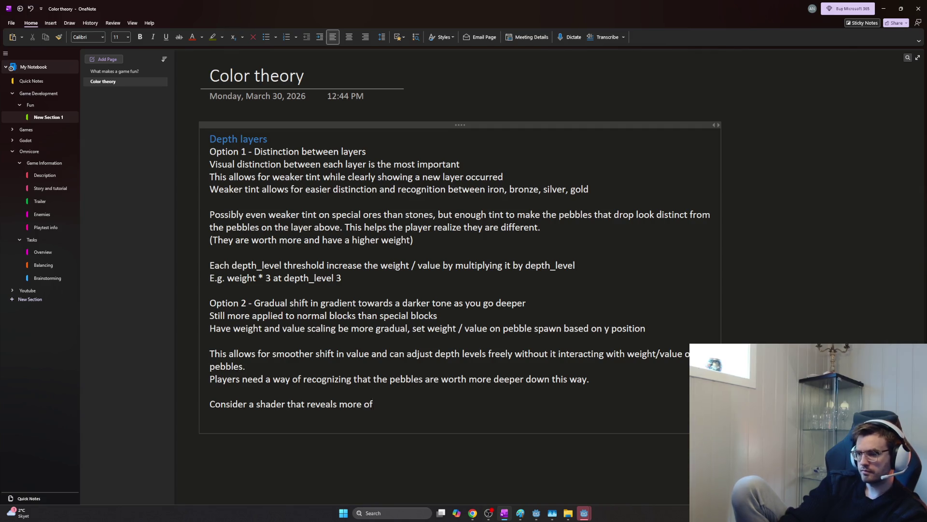
key(BackSpace)
key(BackSpace)
key(BackSpace)
key(BackSpace)
key(BackSpace)
key(BackSpace)
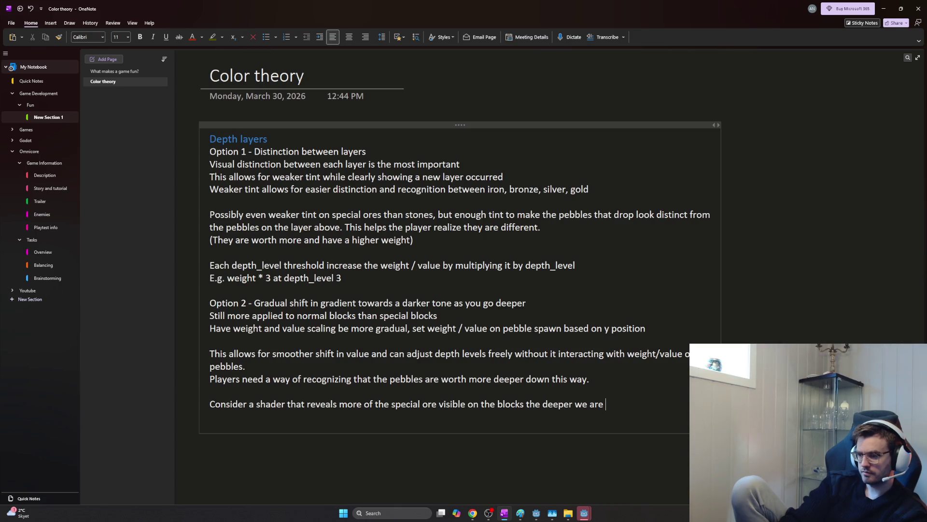
- Add the idea of pebbles growing larger as they gain value, then head to Godot
key(Return)
text(Have pebbles scale in size as they grow more valuable deeper down)
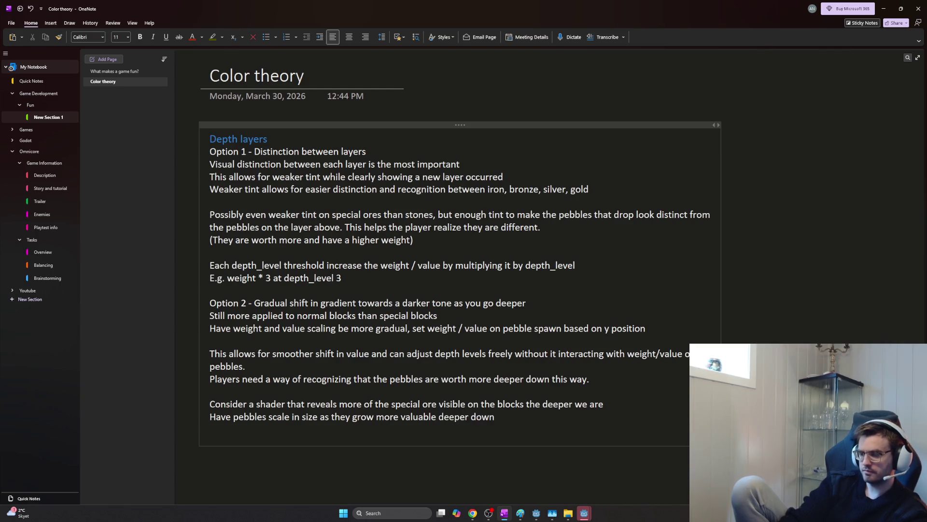
key(Return)
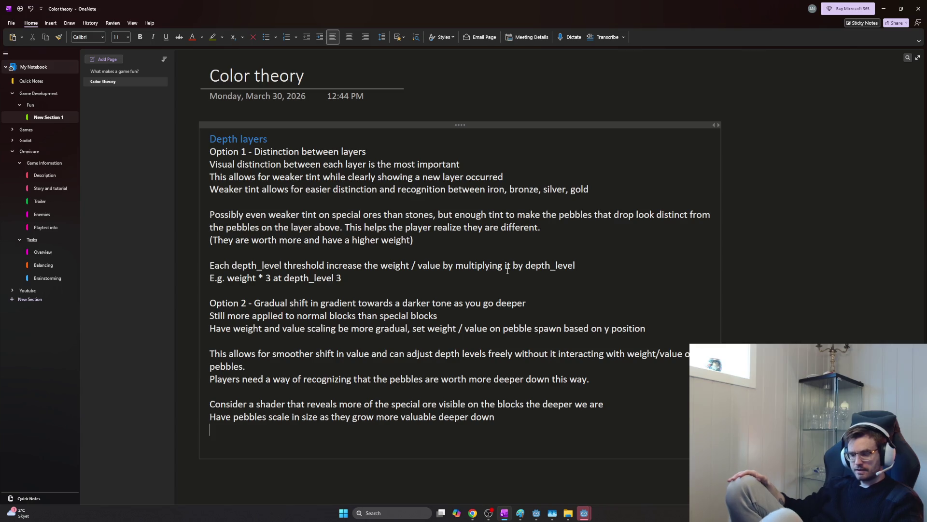
key(alt+Tab)
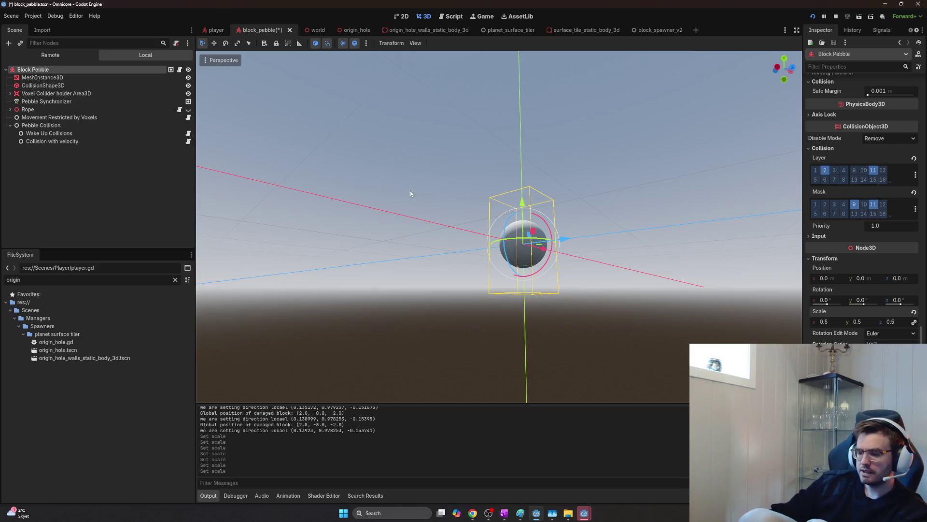
- Back in the Color theory notes, select the two newly added lines
key(alt+Tab)
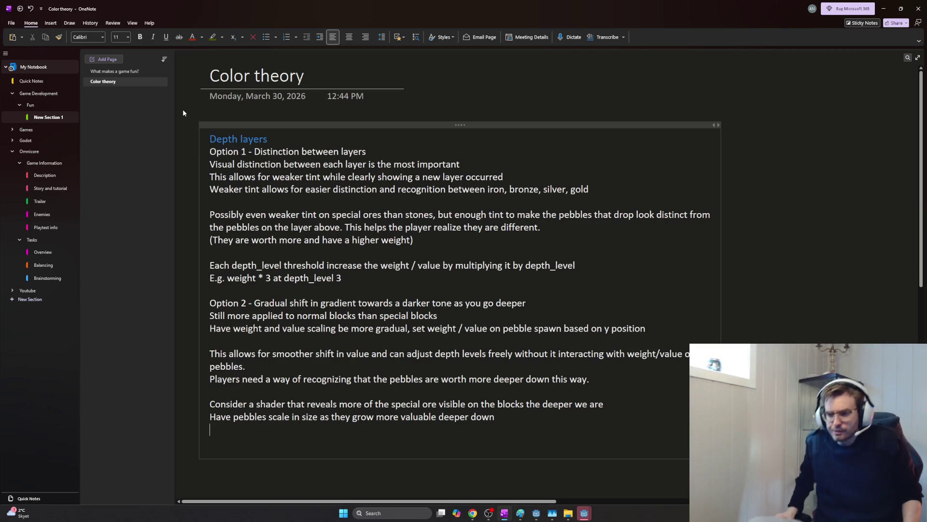
key(Return)
key(shift+Up)
key(shift+Up)
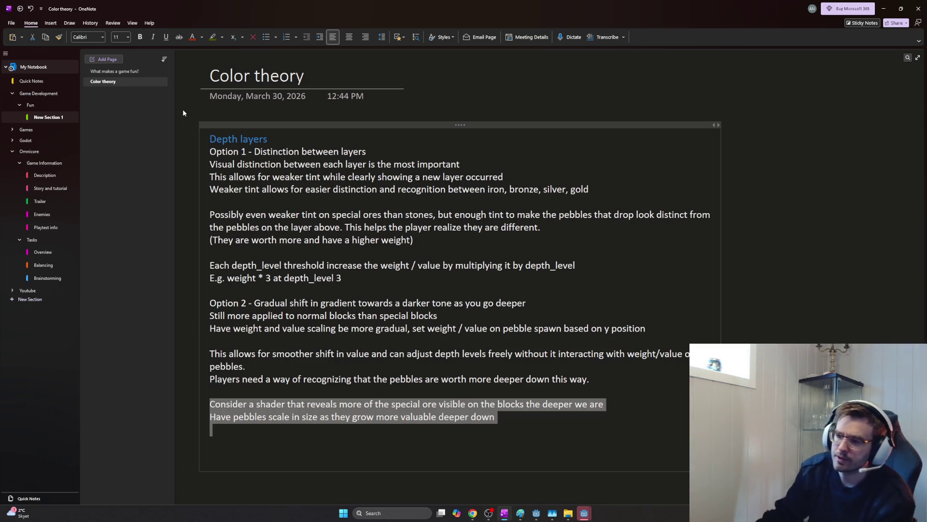
- Bring Godot forward and run the Omnicore game project
key(super)
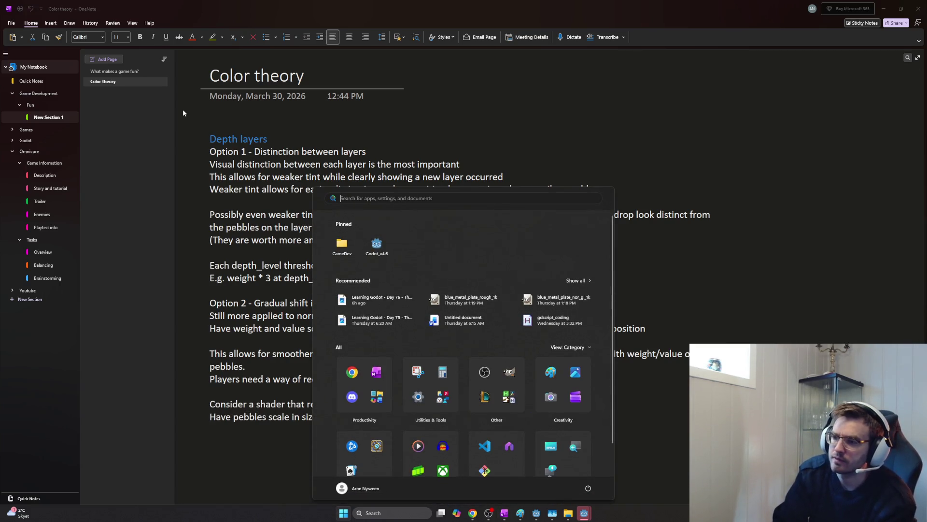
key(alt+Tab)
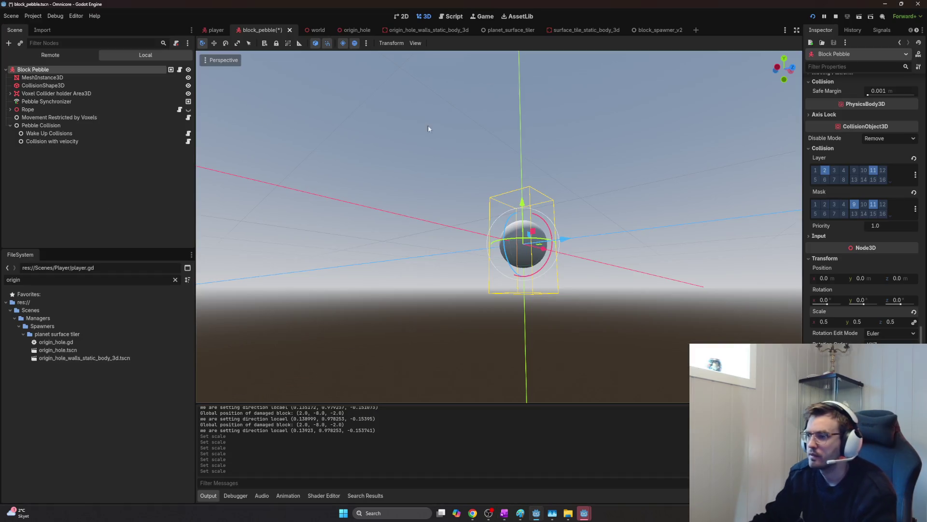
key(F5)
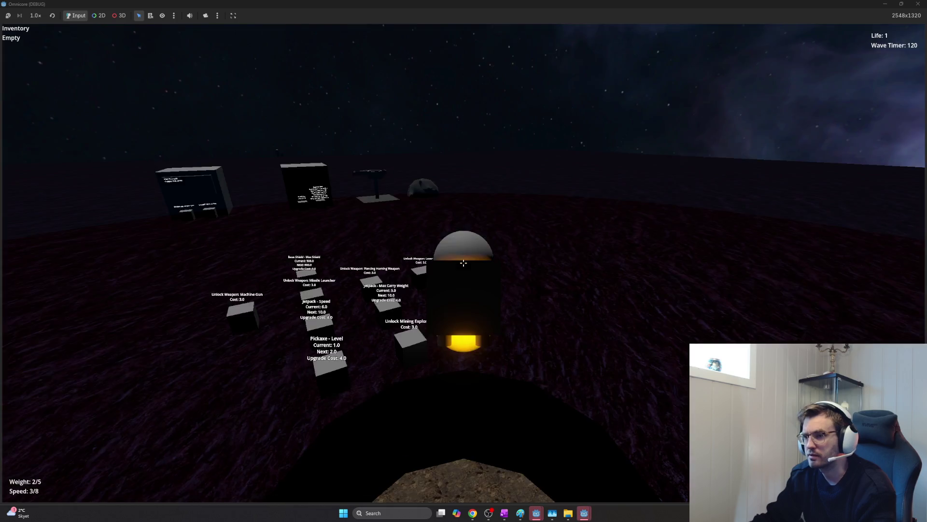
- Dig a shaft through the rock blocks until the sphere is exposed
click(464, 263)
click(464, 262)
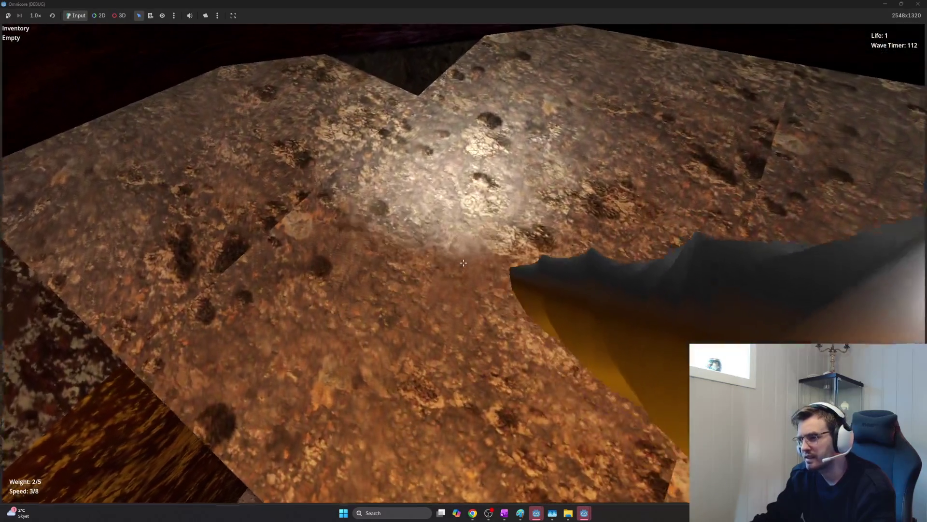
click(463, 263)
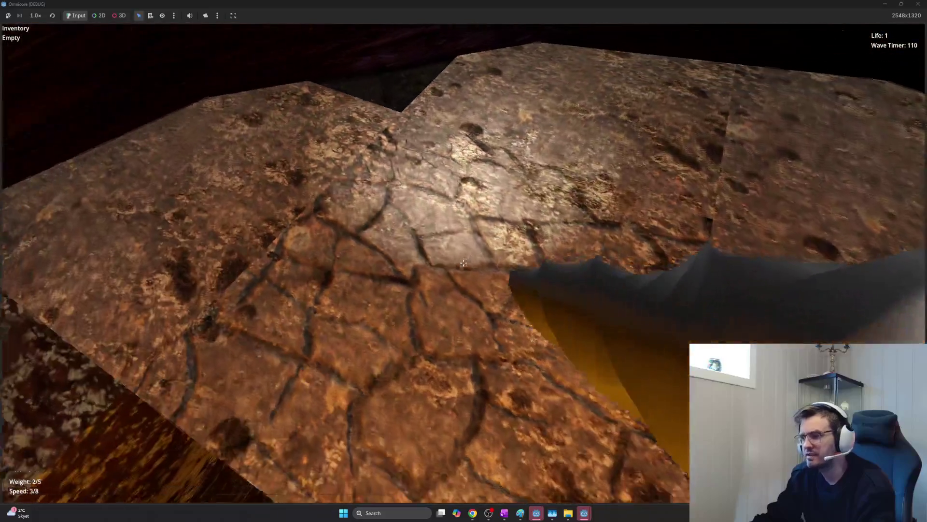
click(464, 262)
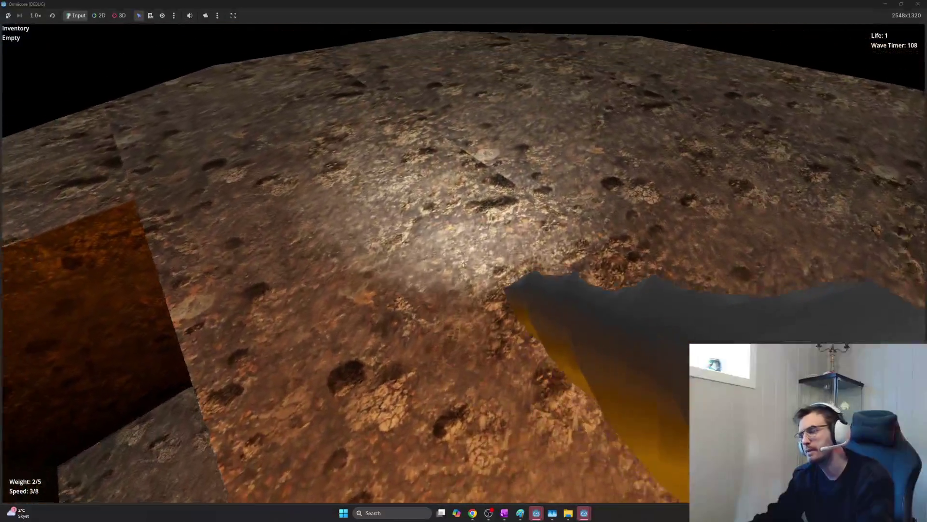
click(464, 262)
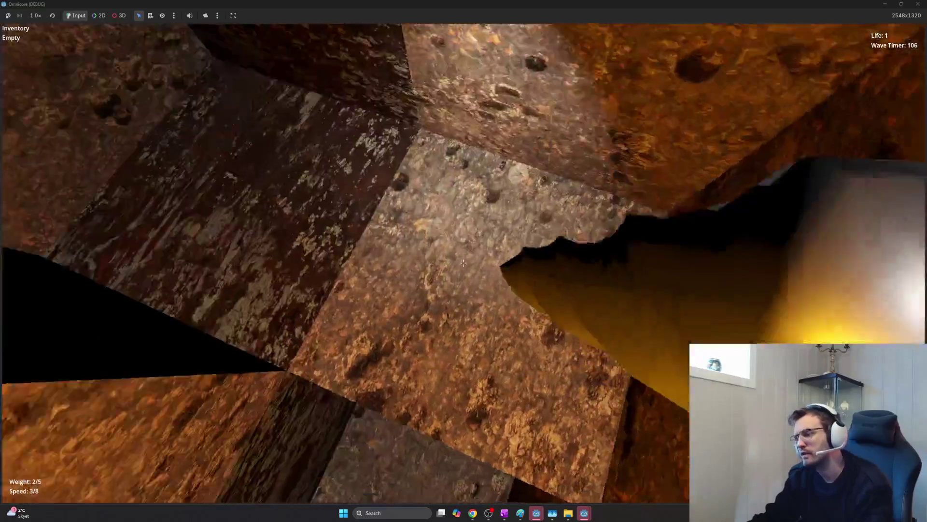
click(464, 262)
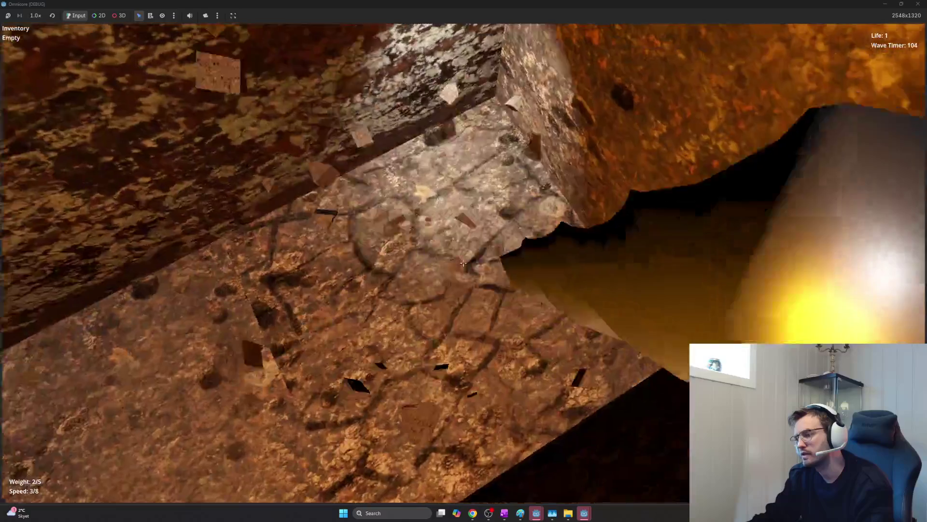
click(463, 262)
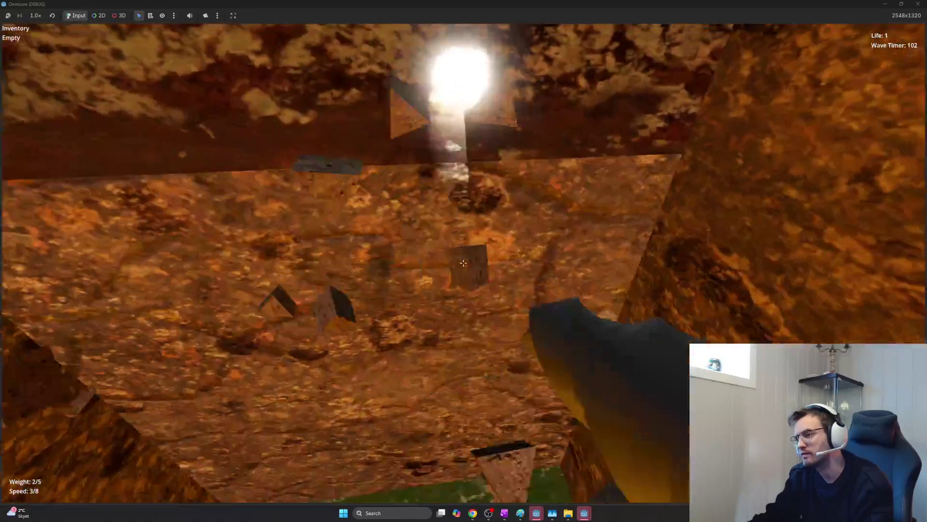
click(463, 263)
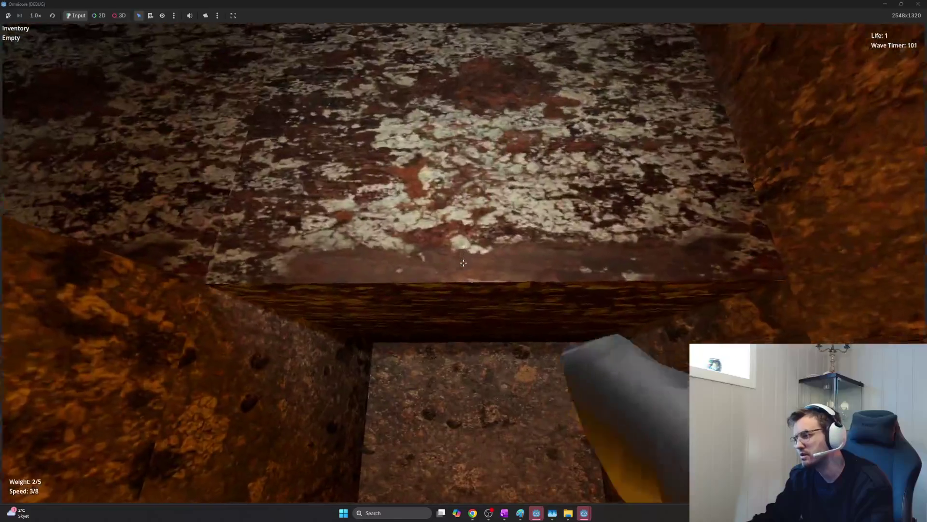
click(464, 262)
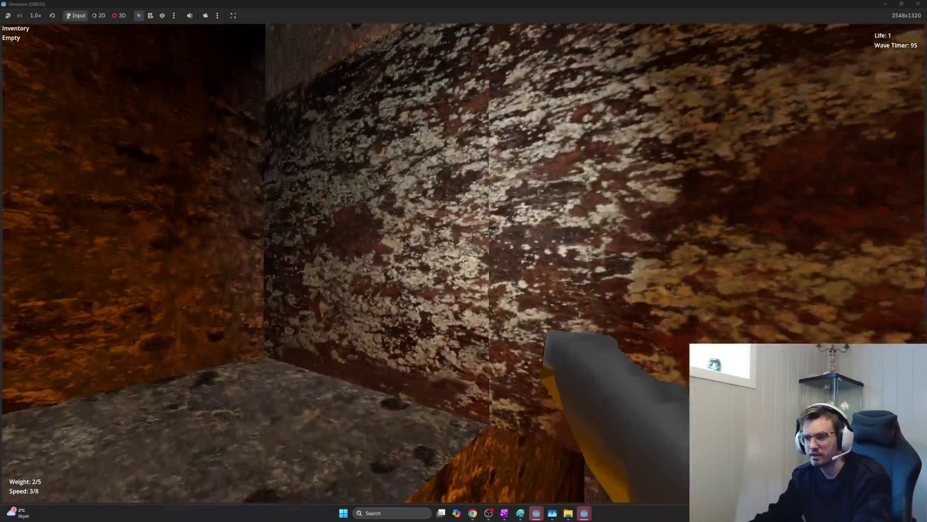
key(space)
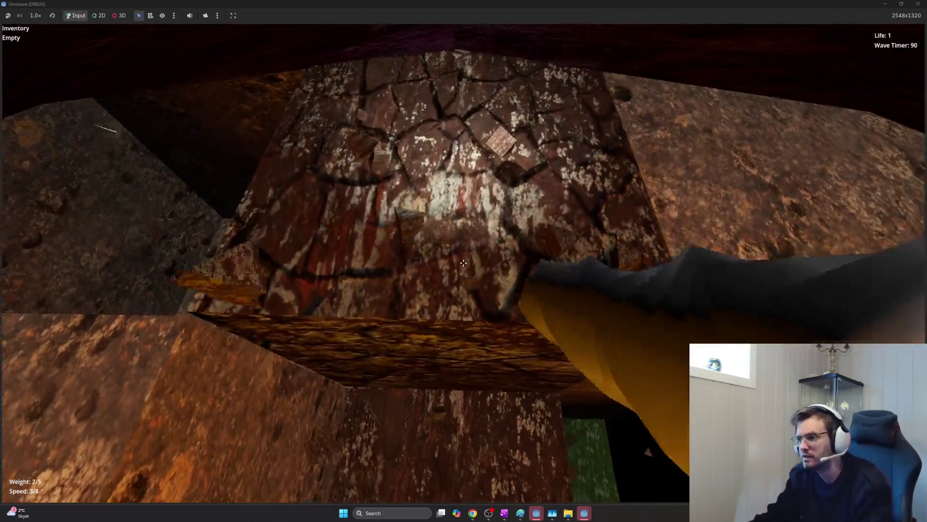
click(464, 262)
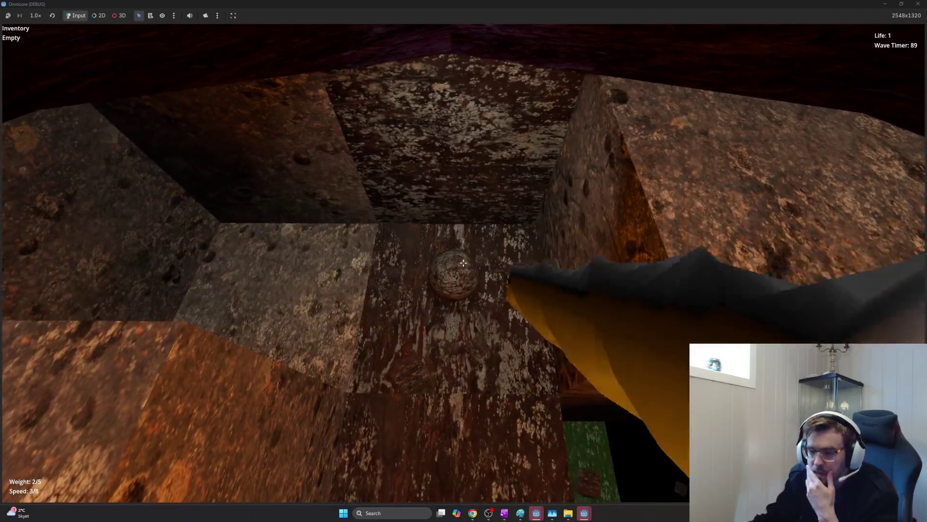
- Mine around the sphere, then walk back over to the red bowl by the upgrade stations
key(w)
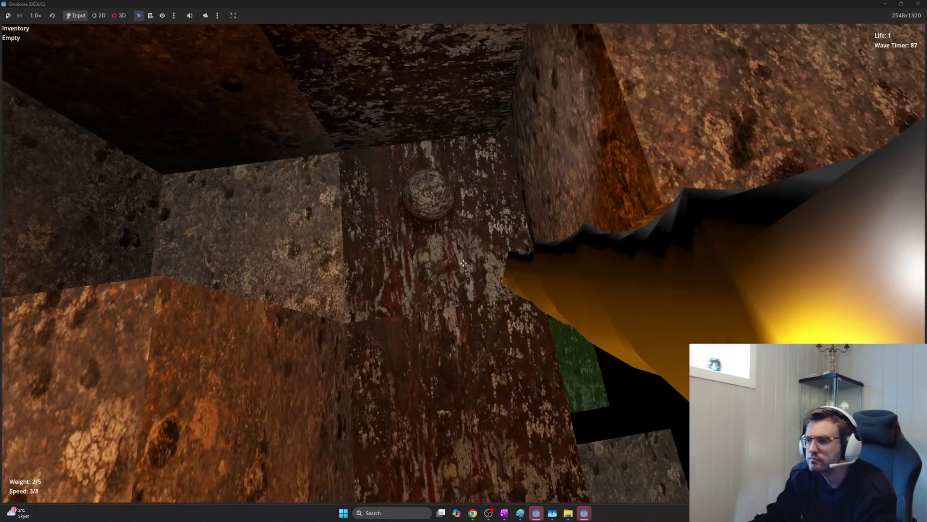
key(w)
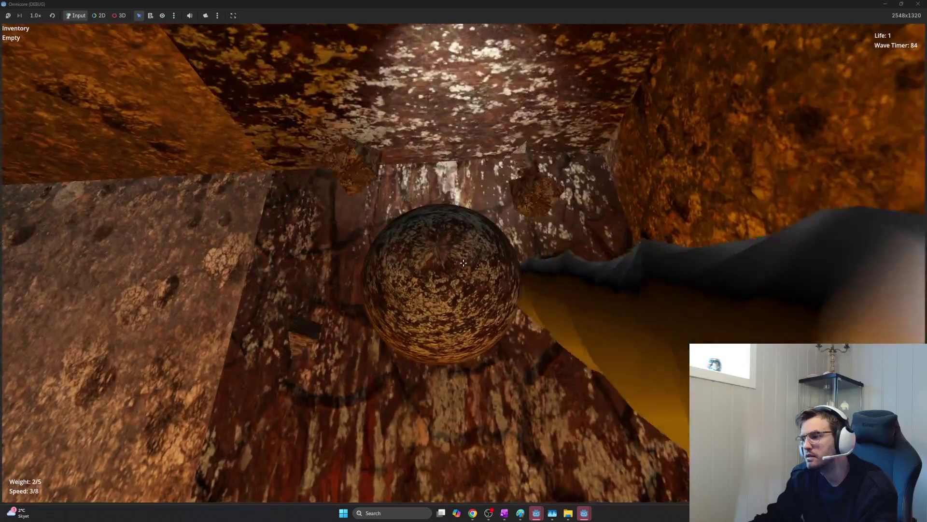
click(464, 262)
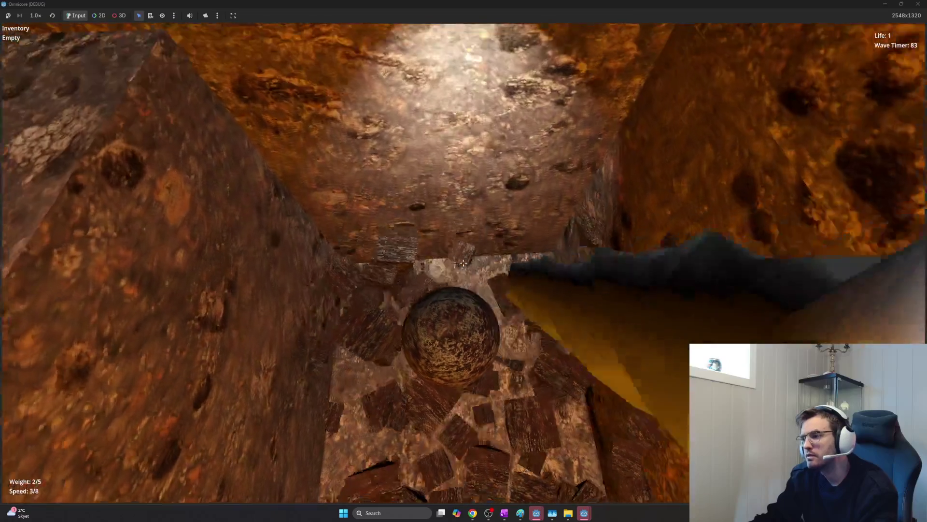
key(s)
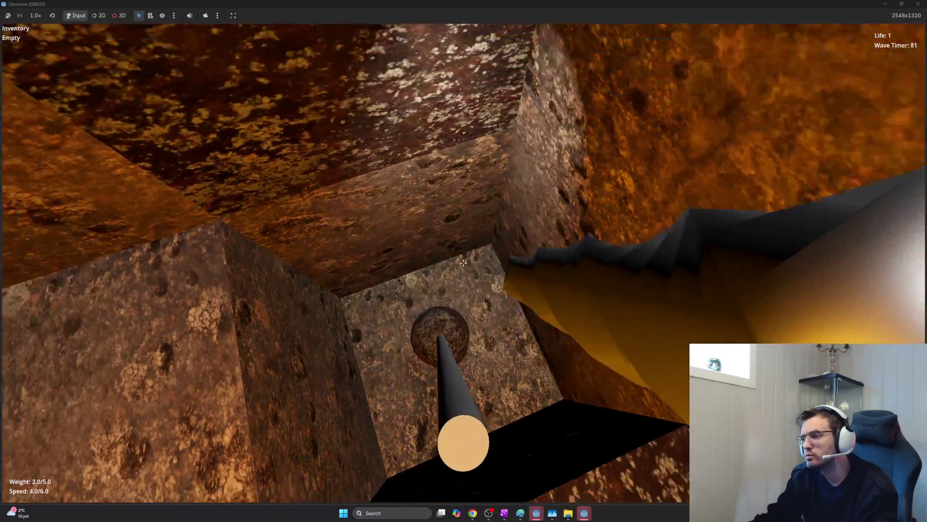
key(s)
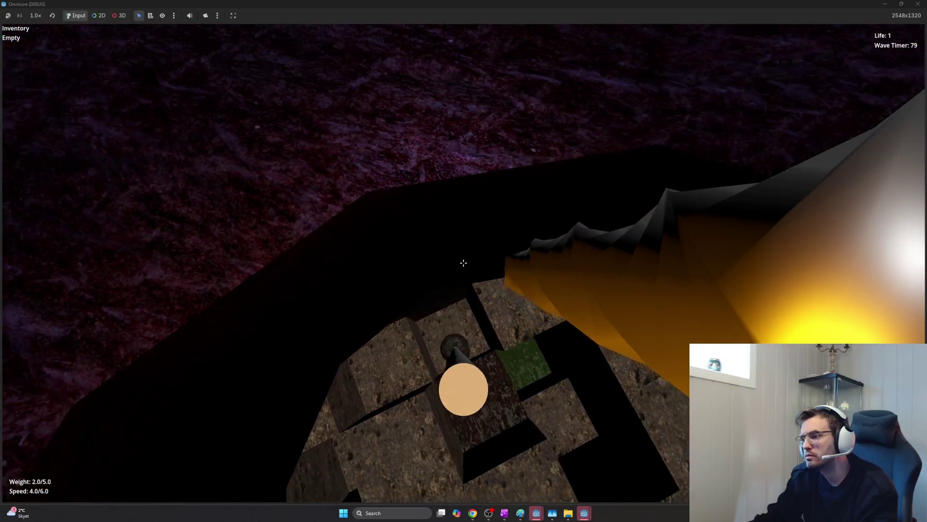
key(d)
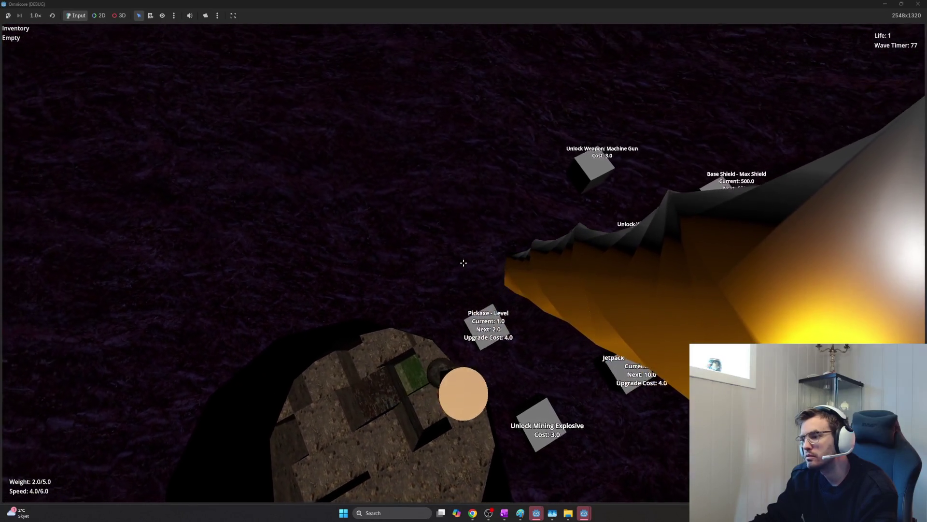
key(s)
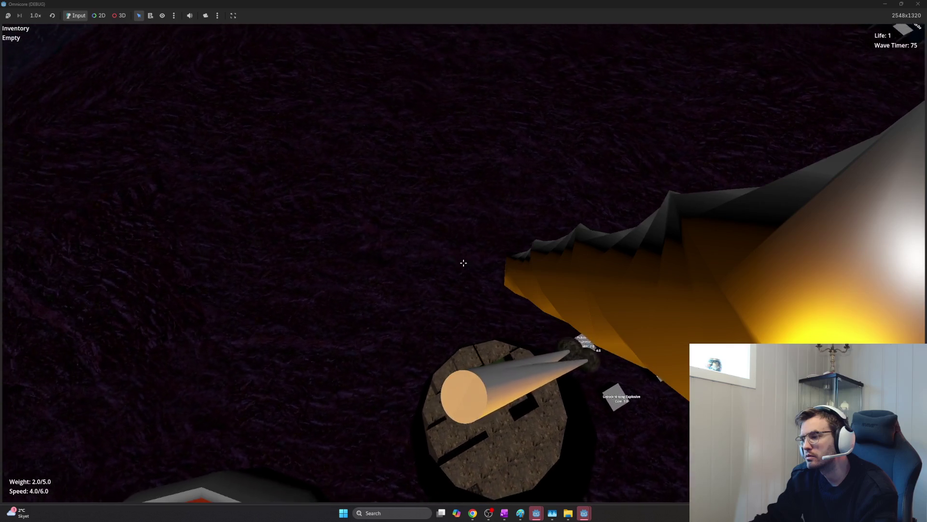
key(s)
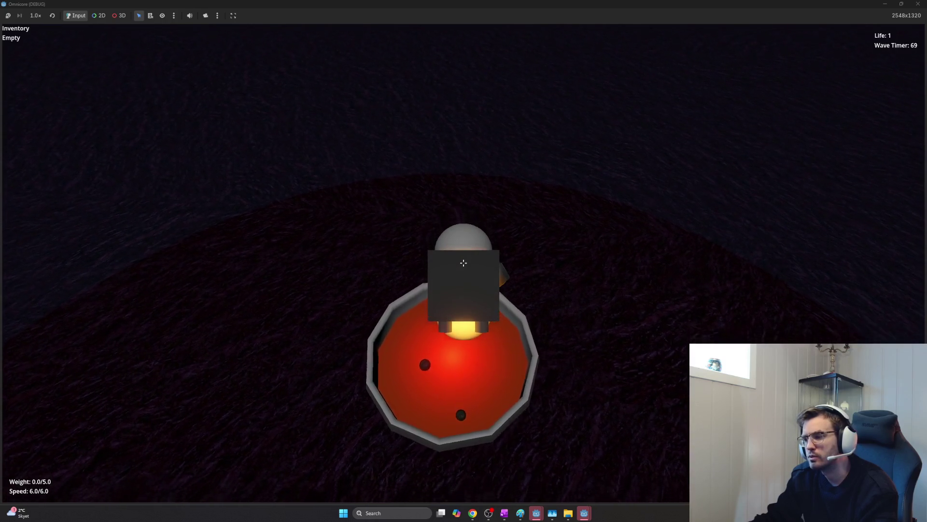
key(s)
scroll(464, 263, up, 5)
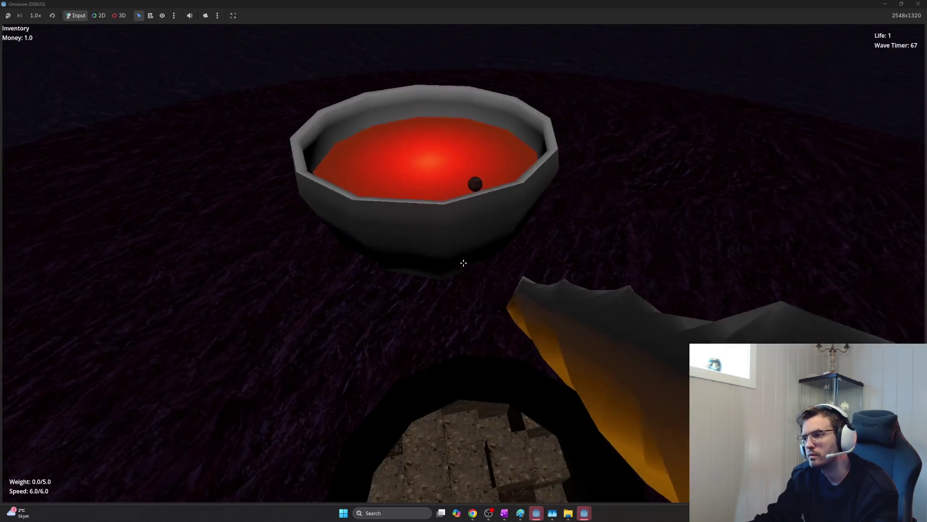
- Sell a pebble in the red bowl to raise money to 2, mine the rocky pit, then return to the notes
key(w)
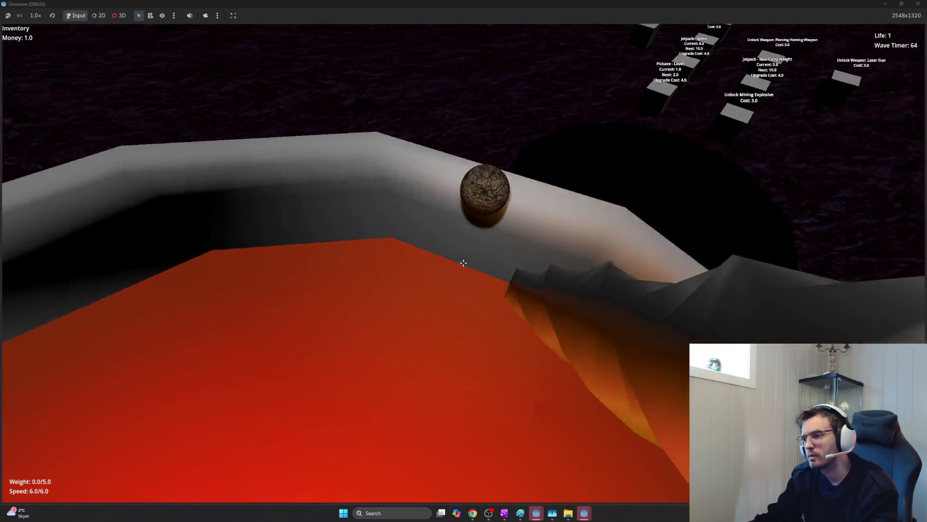
click(463, 263)
key(s)
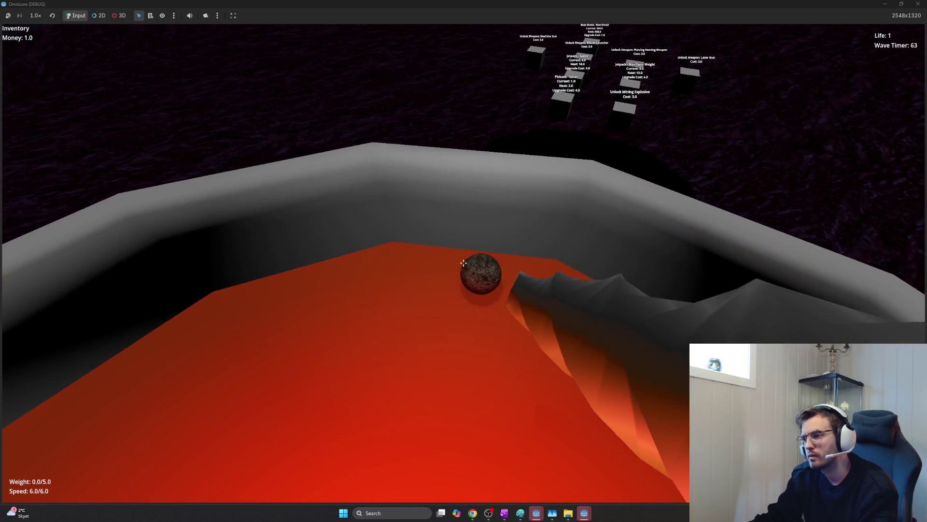
key(w)
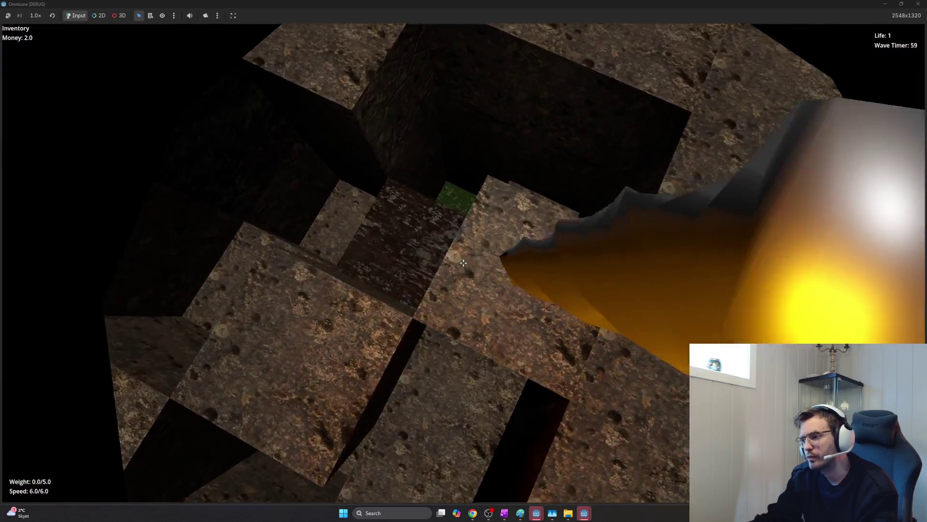
click(464, 262)
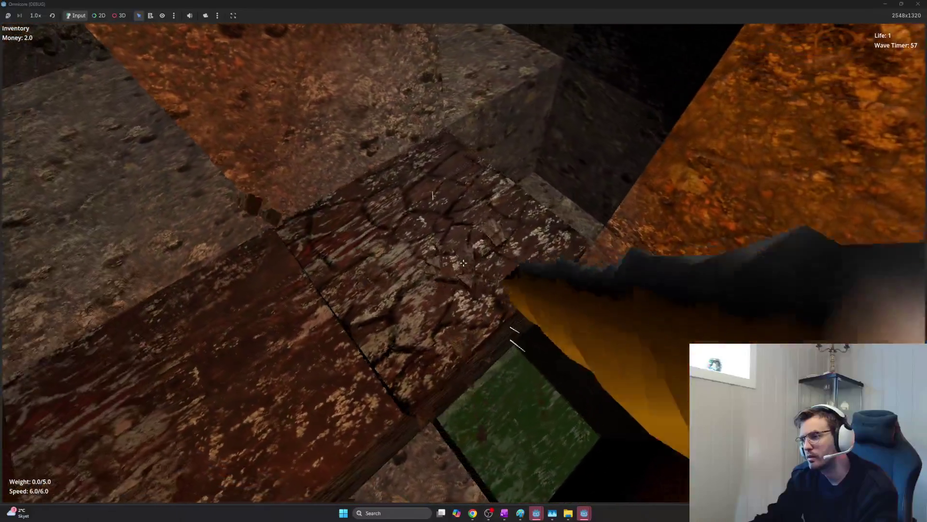
click(465, 262)
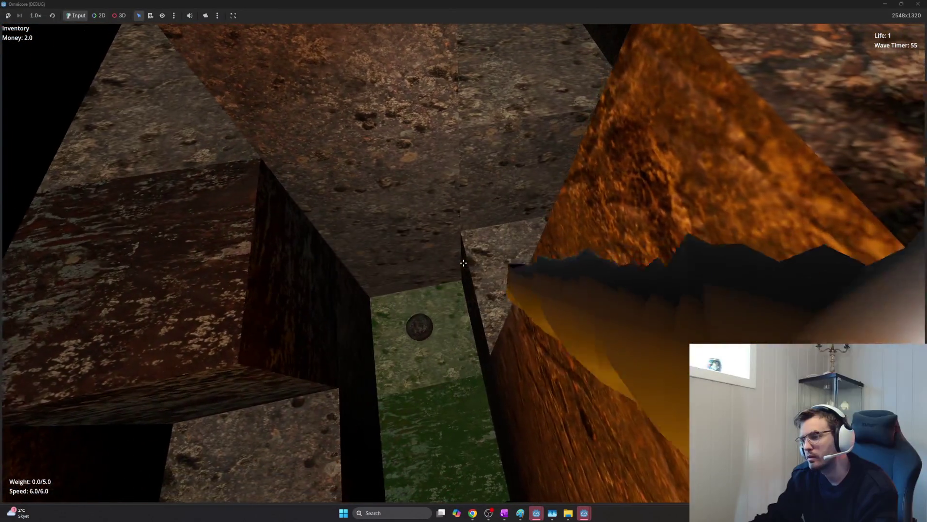
key(alt+Tab)
key(alt+Tab)
key(alt+Tab)
key(alt+Tab)
key(alt)
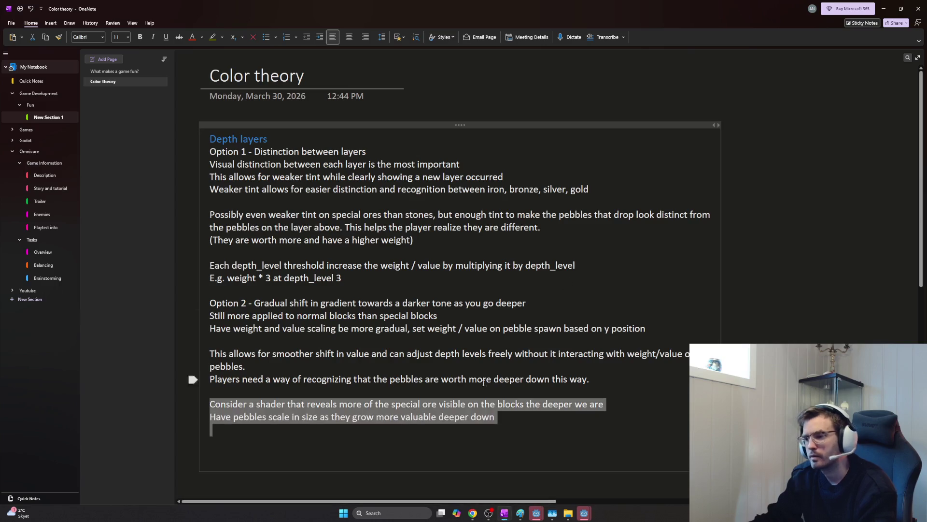
- Place the caret at the end of the pebble-scaling line and start a new line beginning 'To'
click(612, 410)
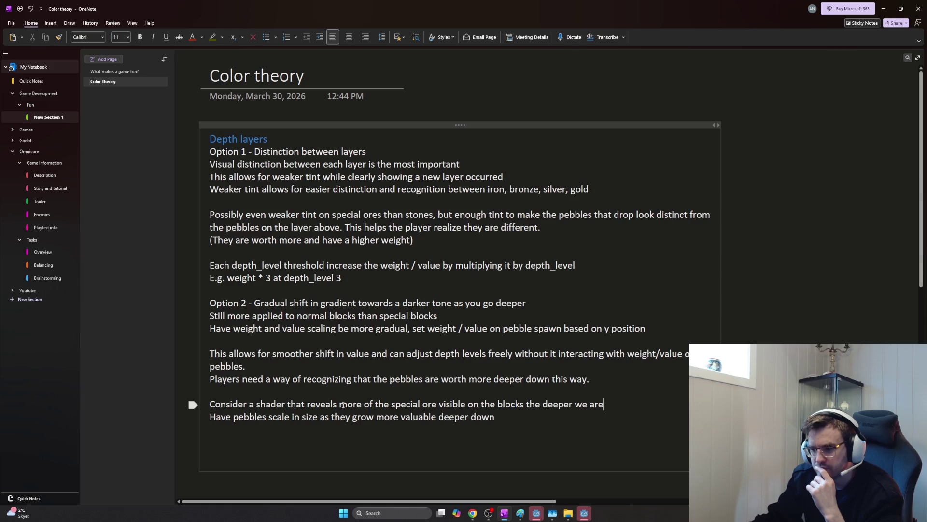
drag(289, 418, 487, 417)
click(521, 419)
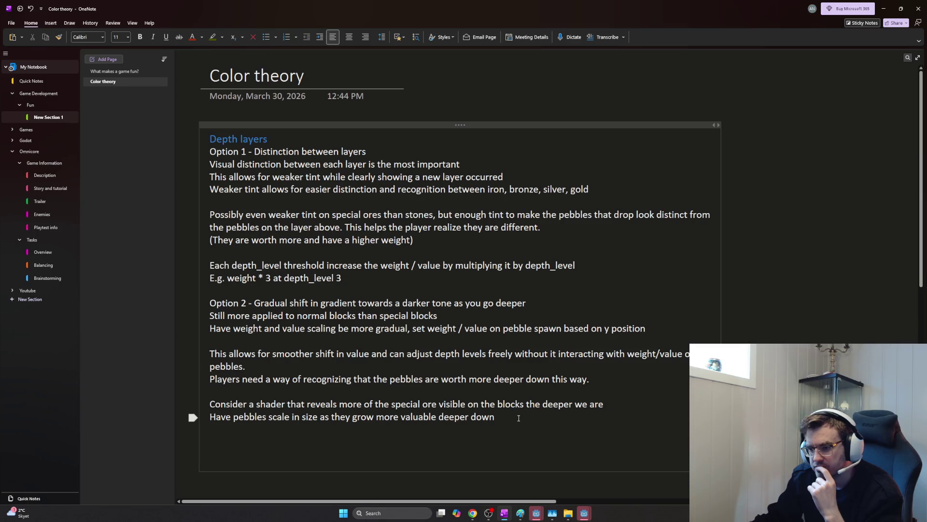
key(Return)
text(To)
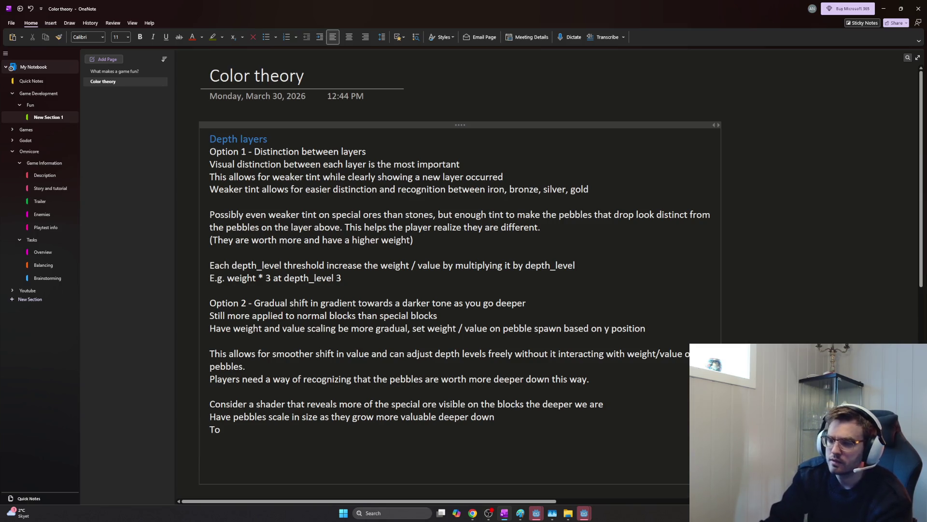
text( avoid )
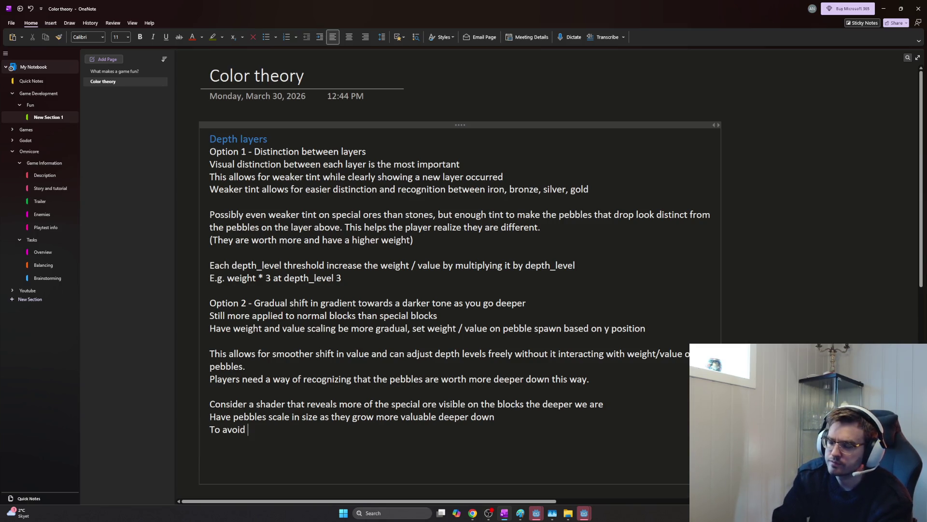
text(players missing out on)
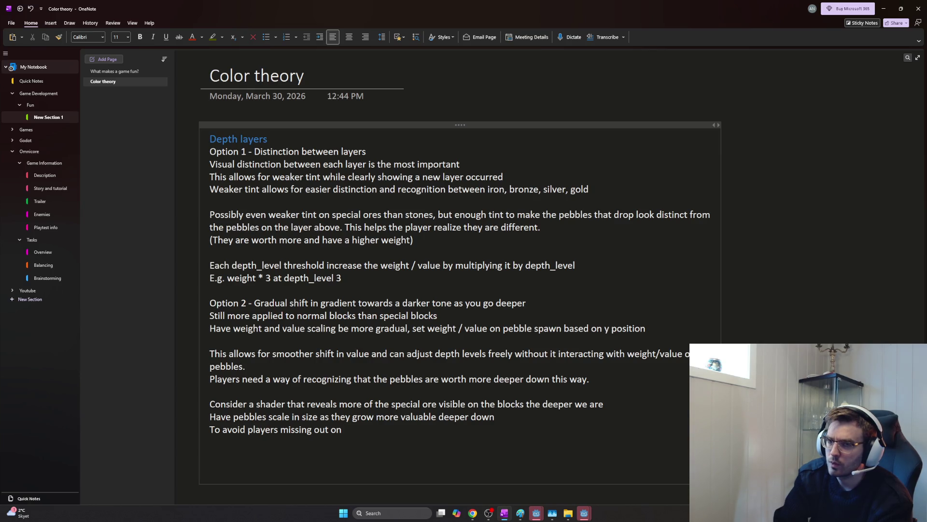
text(stones with )
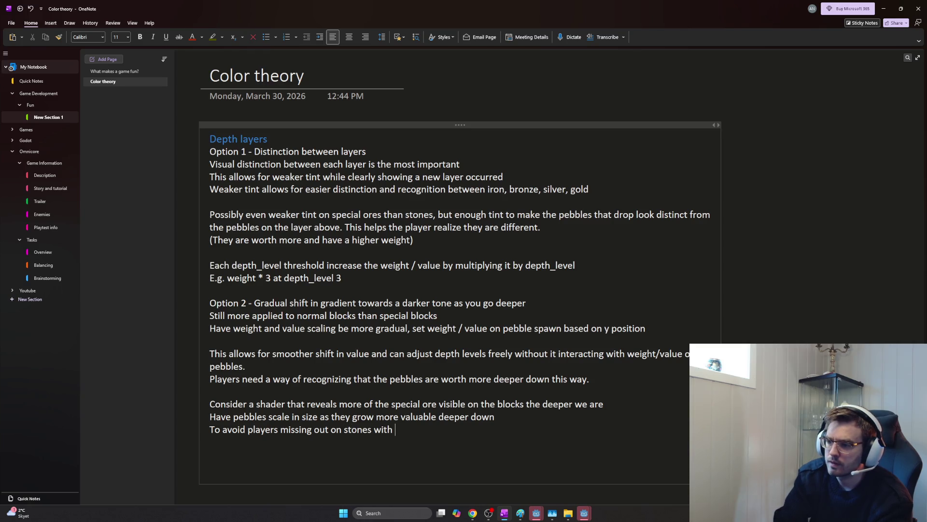
text(special ore higher up where there should be less of)
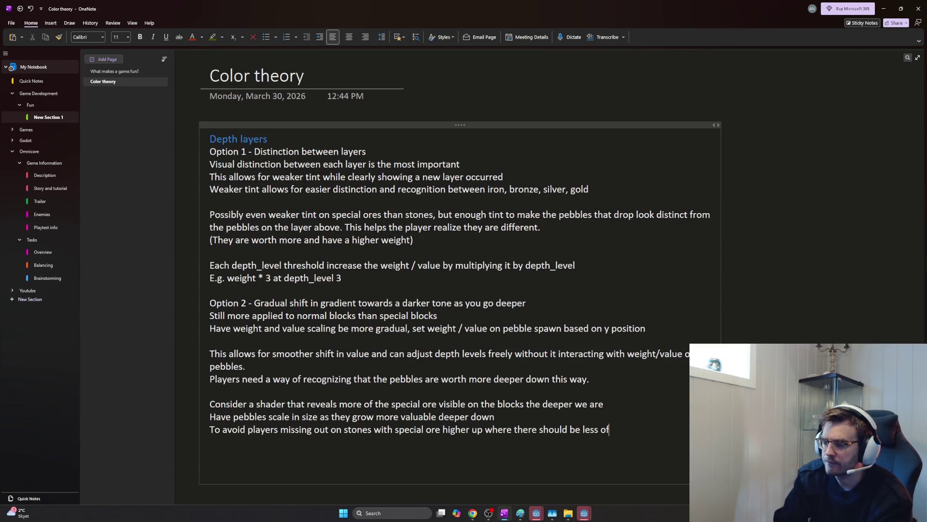
text( it per)
- Write a note on giving low-ore stones a glow/shimmer once scene lighting is nailed down
key(BackSpace)
key(BackSpace)
key(BackSpace)
key(BackSpace)
key(BackSpace)
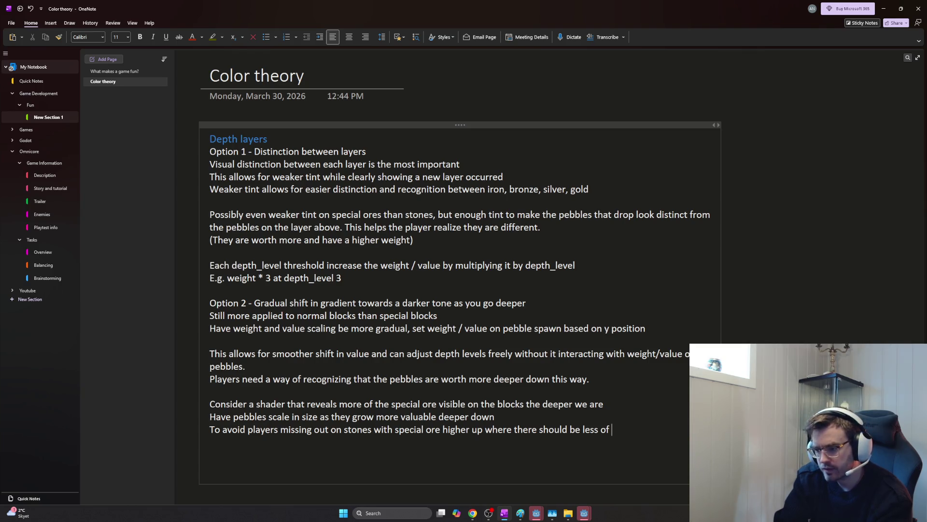
key(BackSpace)
key(BackSpace)
key(BackSpace)
key(BackSpace)
key(BackSpace)
key(BackSpace)
key(BackSpace)
key(BackSpace)
key(BackSpace)
text(here there is less special ore in each stone, we)
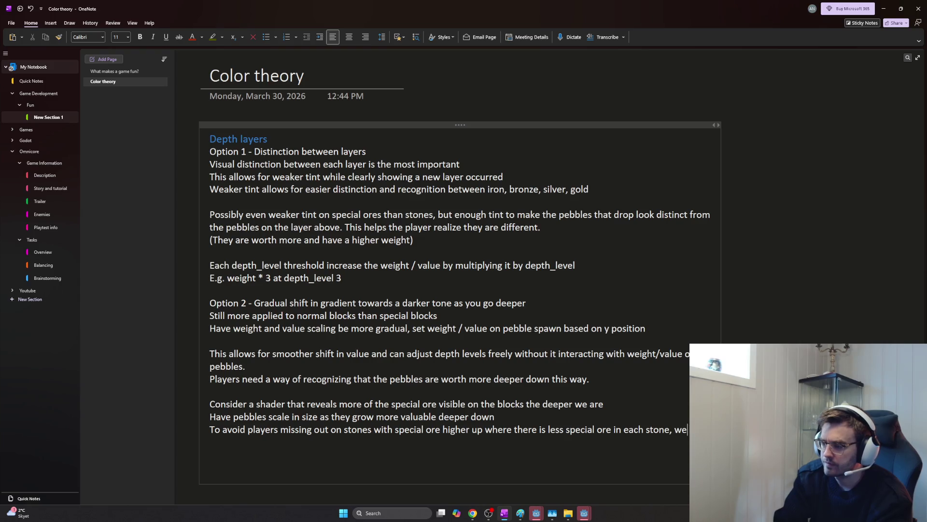
text( add a little)
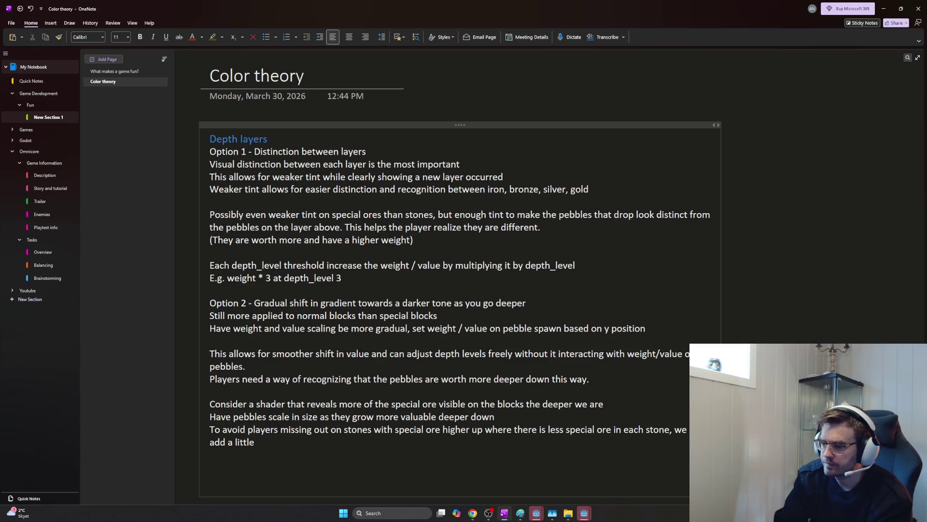
text( light)
key(alt+Tab)
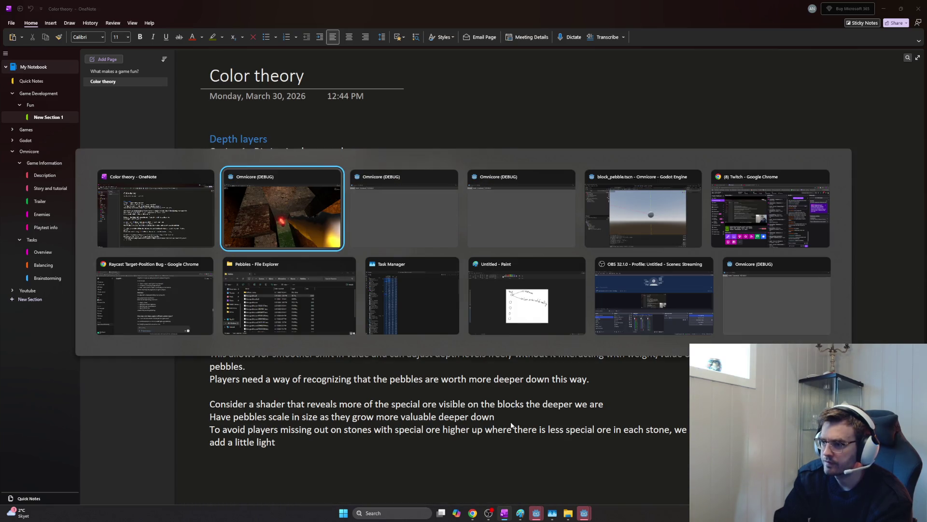
key(alt+Tab)
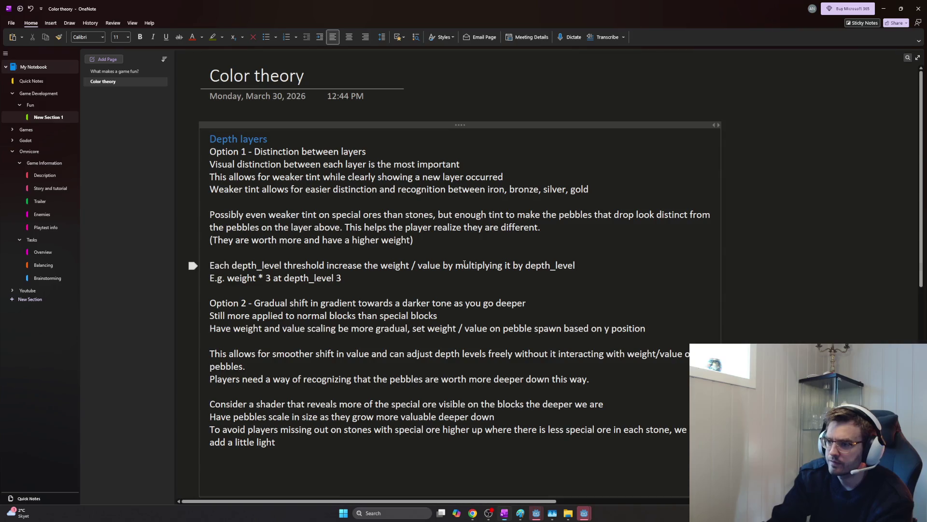
key(BackSpace)
key(BackSpace)
key(BackSpace)
key(BackSpace)
key(BackSpace)
text(glow / )
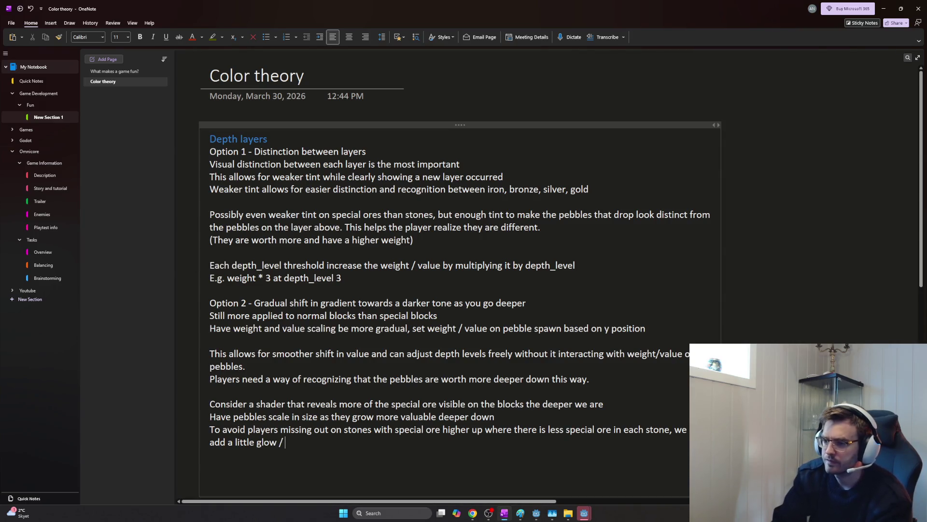
text(shimmer to them)
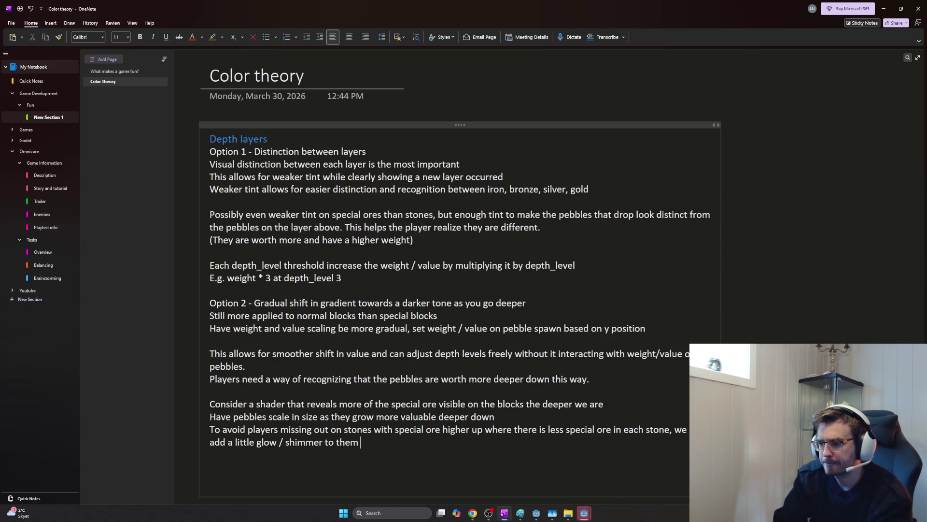
text(. This should be especially effective once we get the lighting in the scene nailed down.)
key(Return)
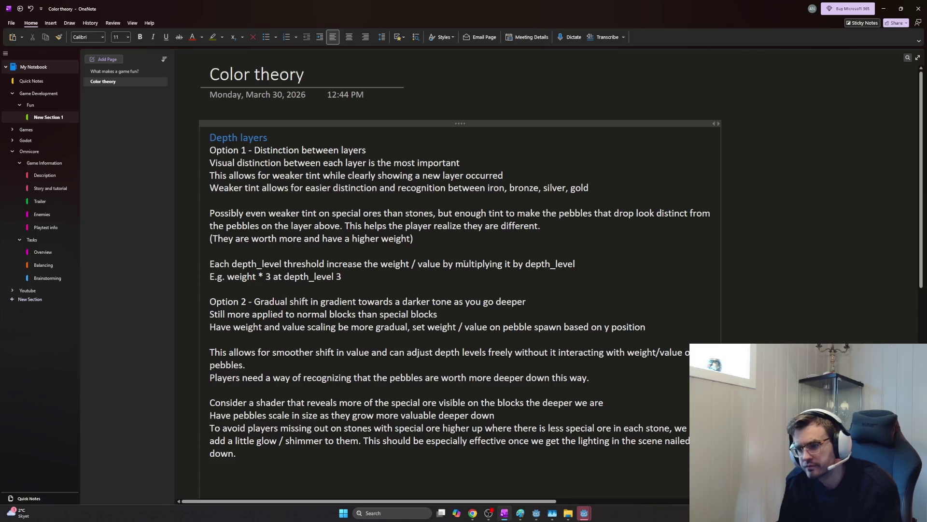
drag(247, 455, 210, 301)
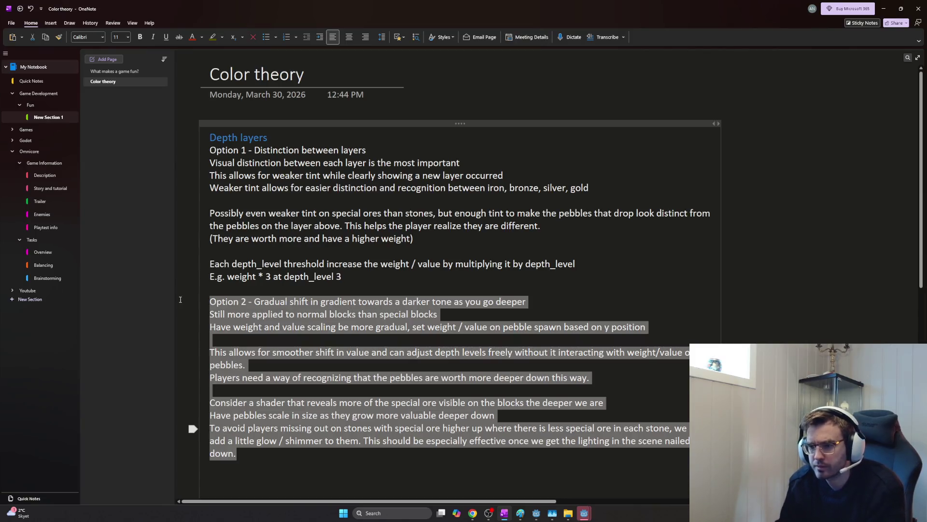
- Cycle through the open windows to reach the Godot editor
click(288, 460)
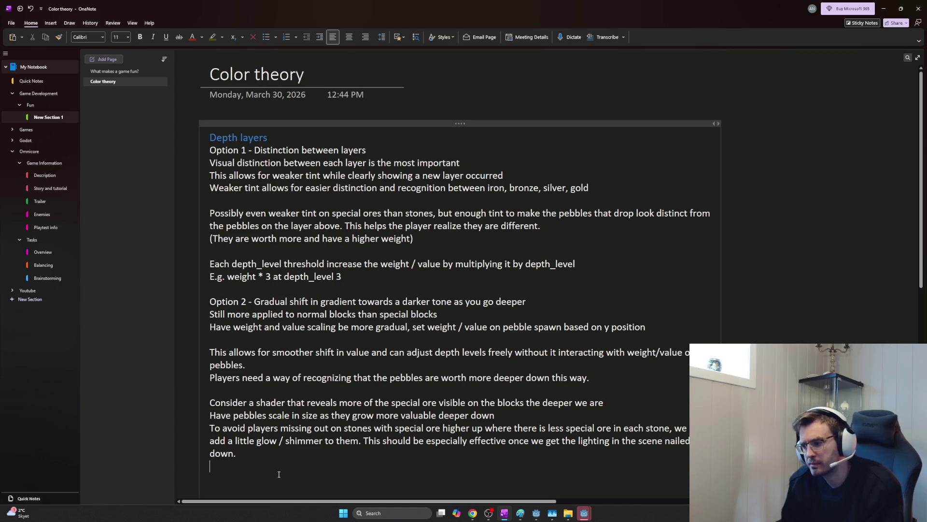
key(alt+Tab)
key(alt+Tab)
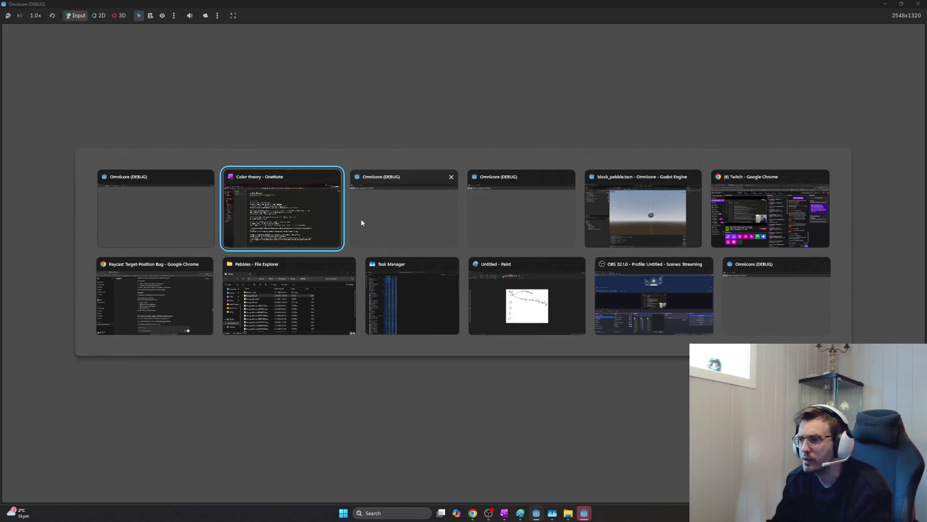
key(alt+Tab)
key(Tab)
key(Tab)
key(alt+Tab)
key(Tab)
key(Tab)
key(Tab)
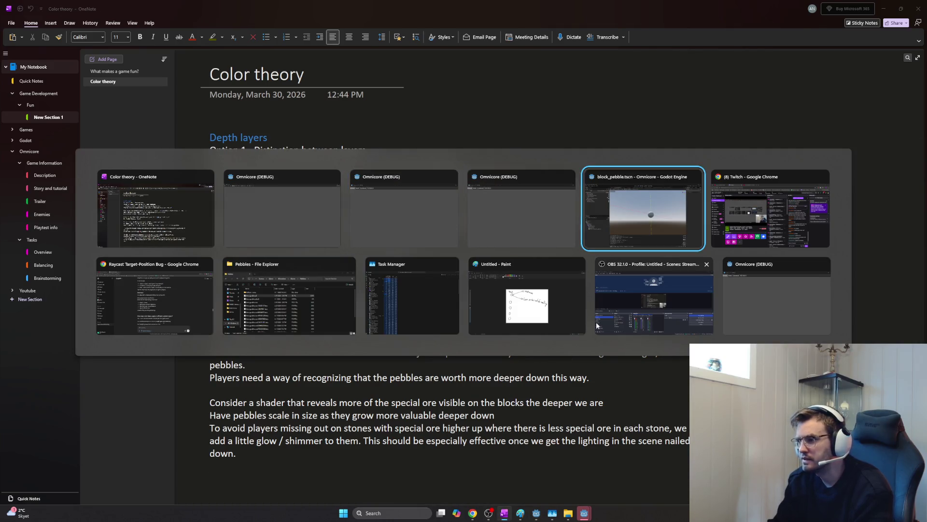
key(F5)
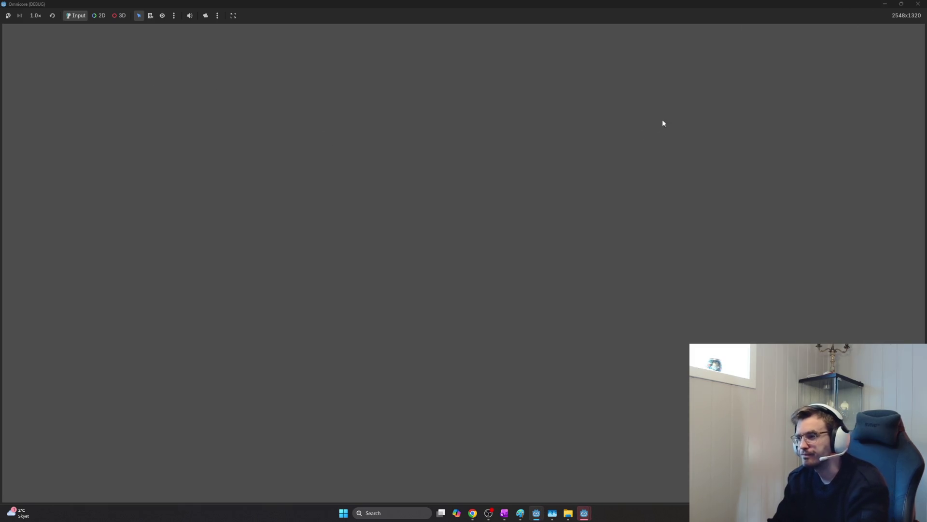
mouse_move(584, 513)
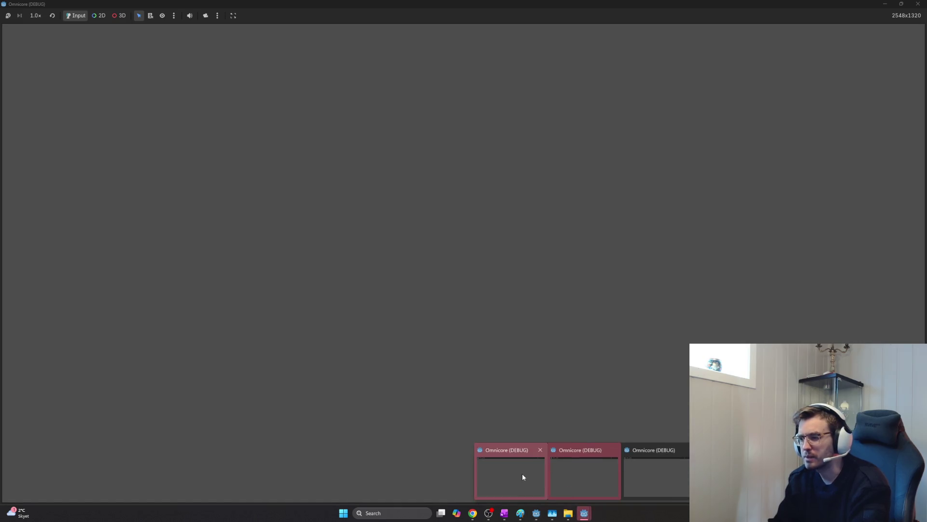
- Dismiss the leftover Omnicore debug window and launch a fresh run from the editor
click(523, 477)
click(168, 109)
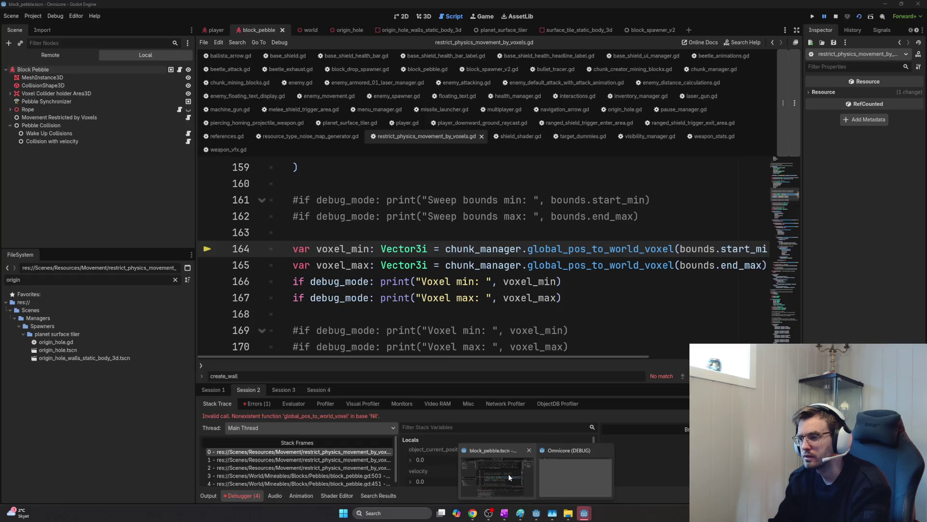
click(508, 472)
key(F5)
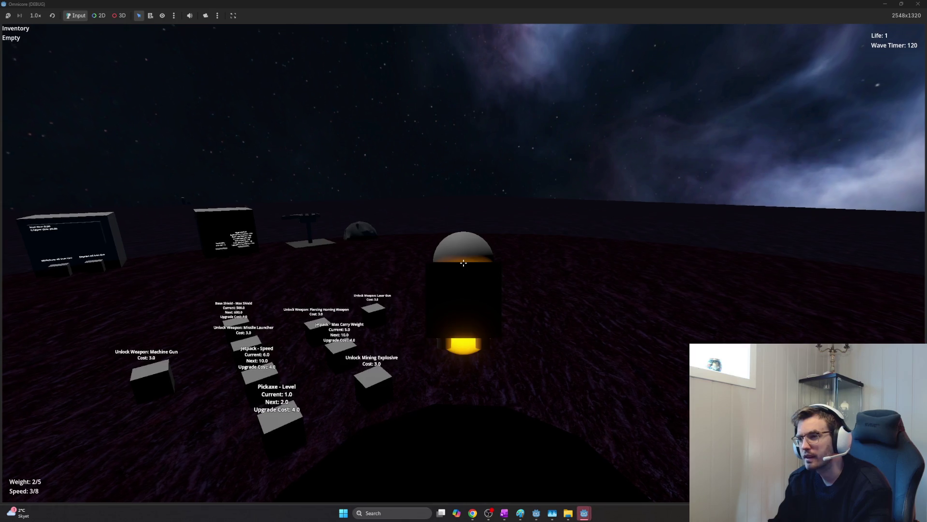
- Mine several rock blocks into the shaft and switch the held tool
click(464, 262)
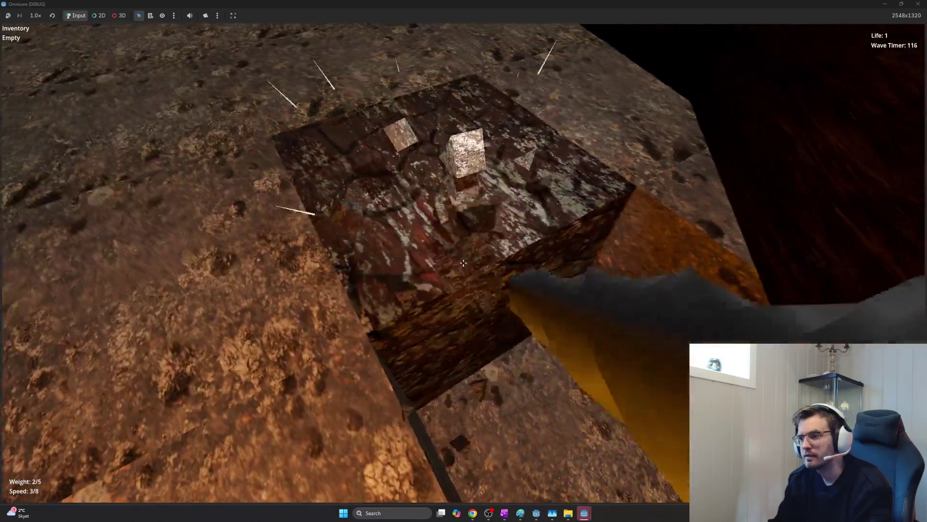
click(463, 263)
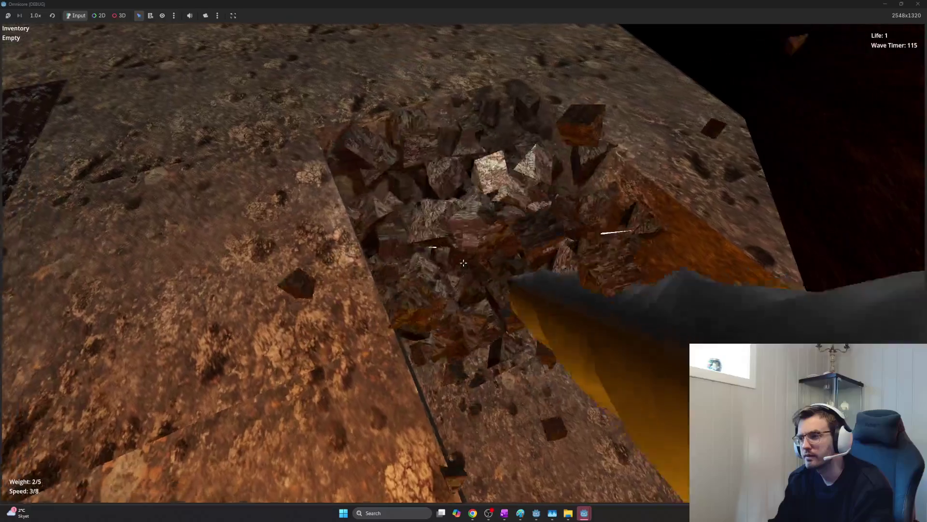
click(464, 263)
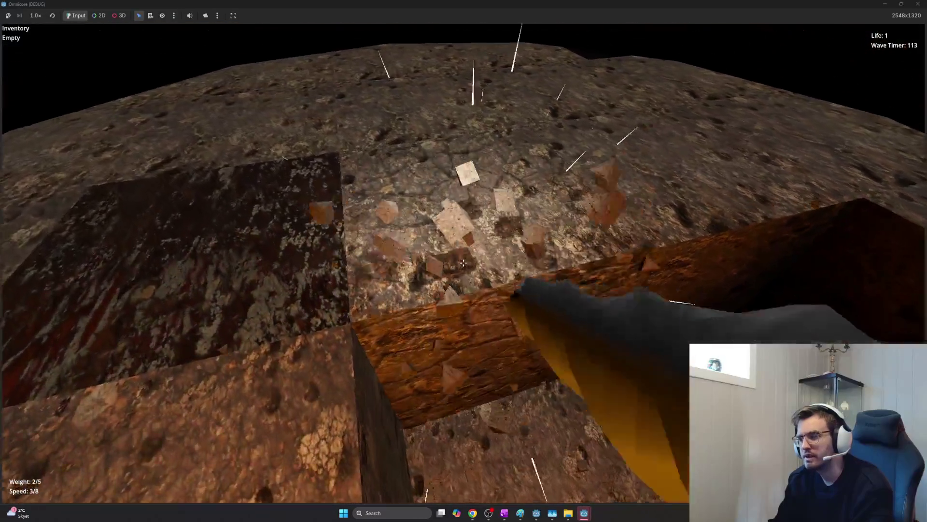
click(465, 262)
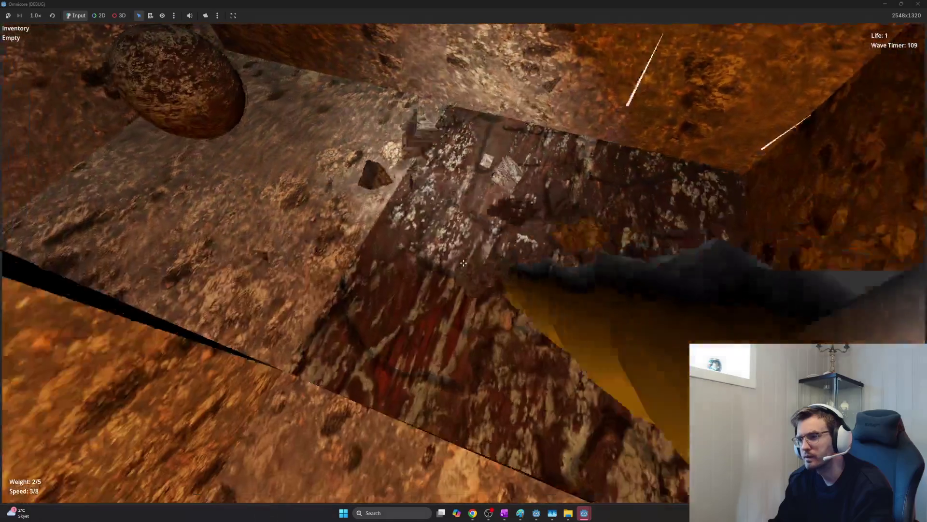
click(463, 262)
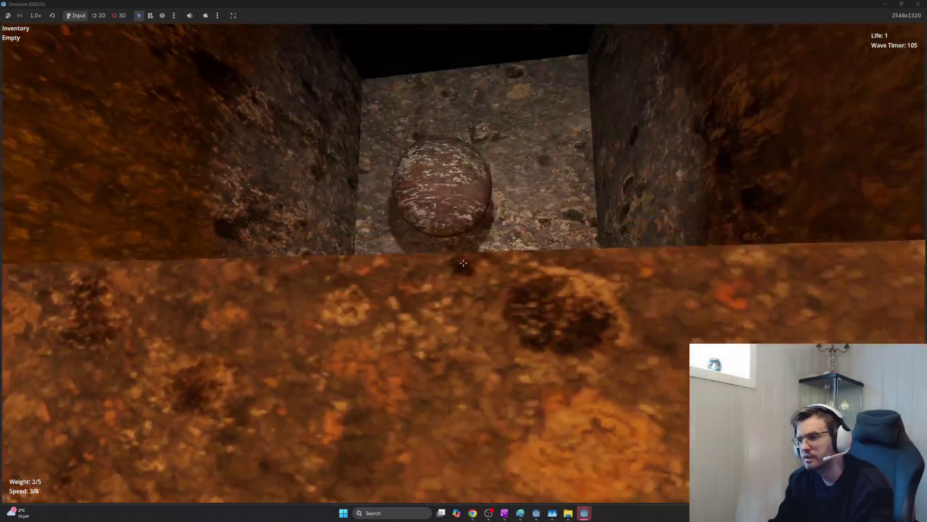
key(2)
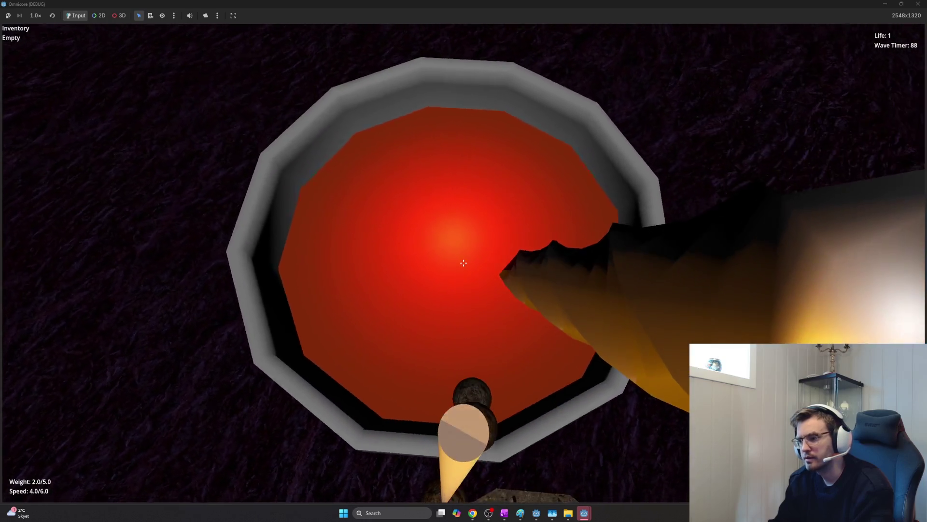
- Sell the rocks in the lava bowl for 3 money, break the green ore wall and fly out
click(464, 262)
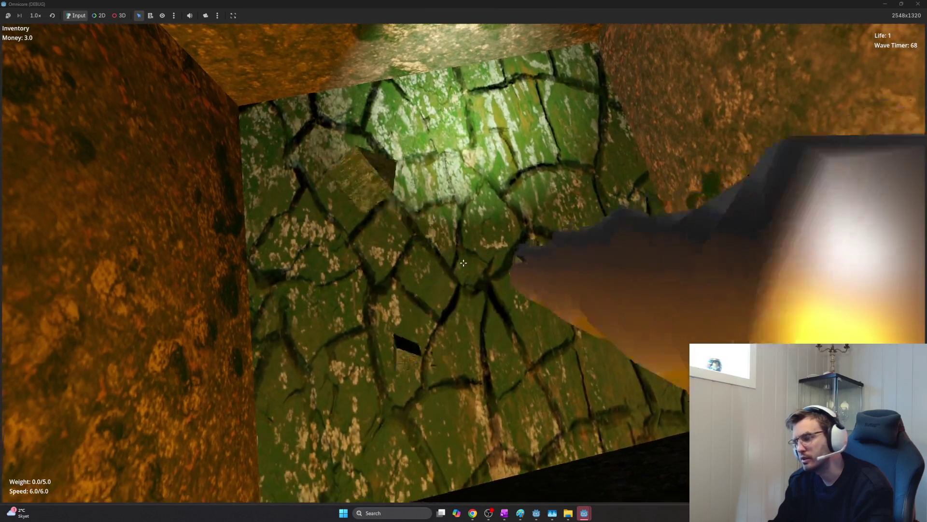
click(464, 262)
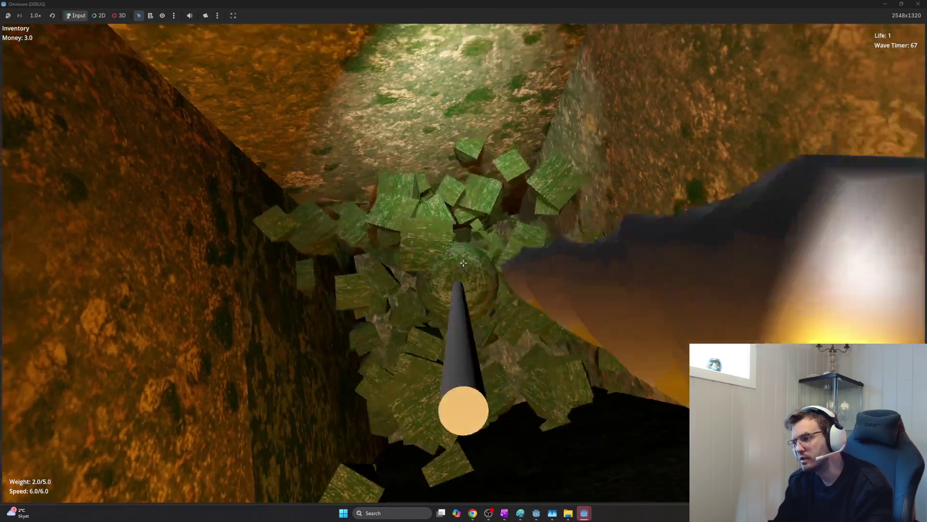
key(space)
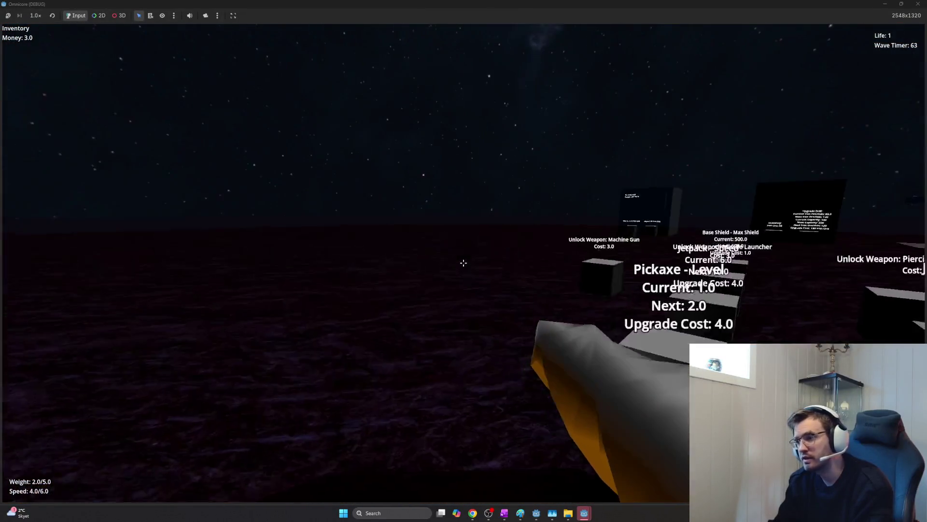
- Deposit ore at the lava bowl to reach 5 money, then dig fresh holes in the rock walls
key(space)
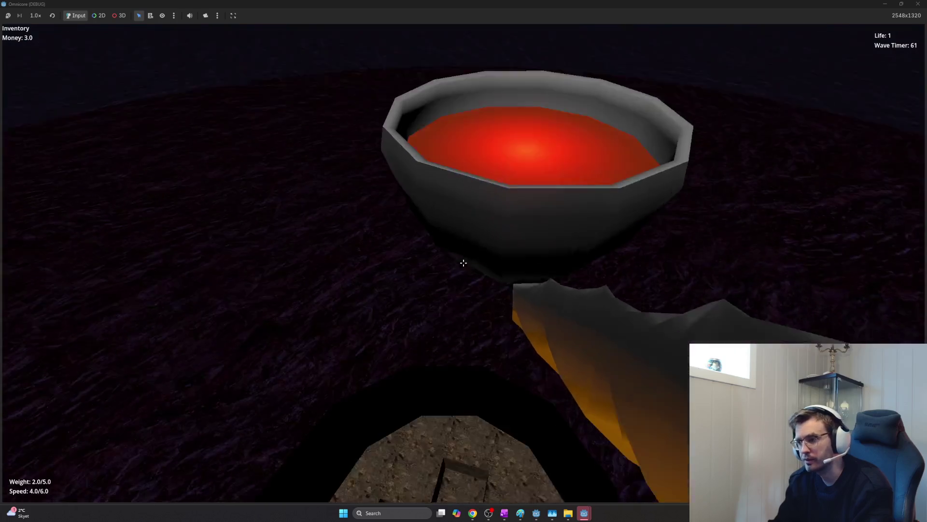
key(e)
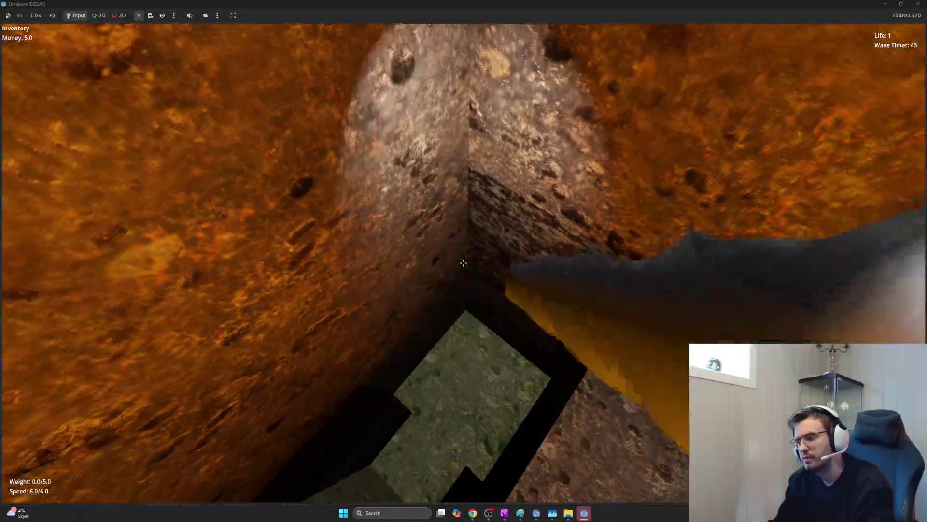
key(w)
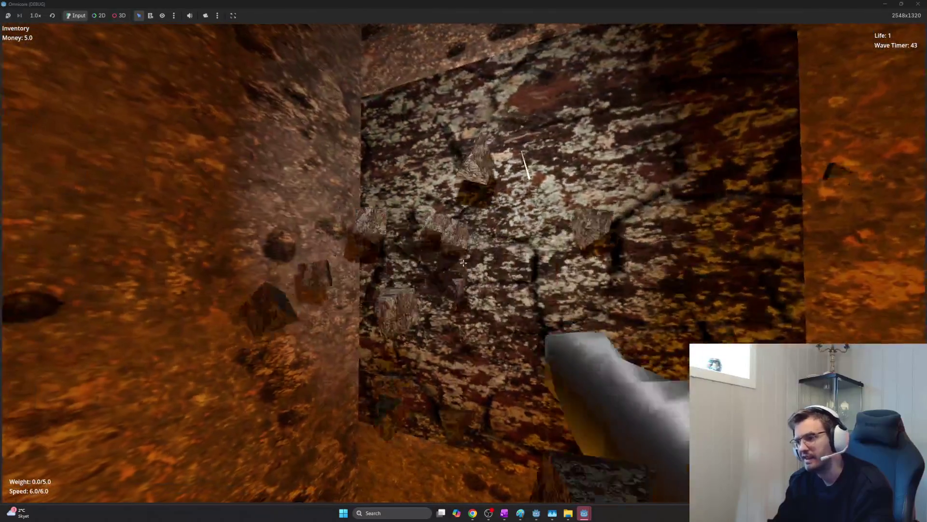
click(463, 263)
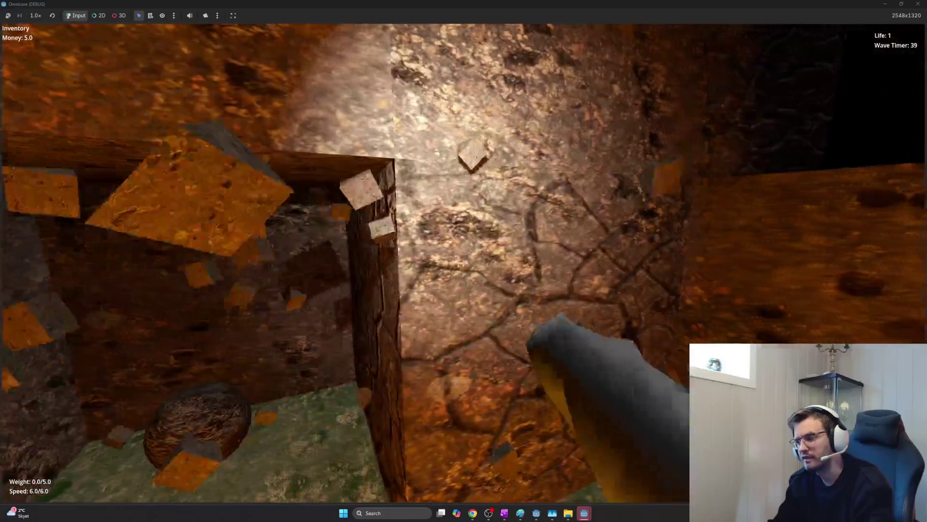
click(464, 261)
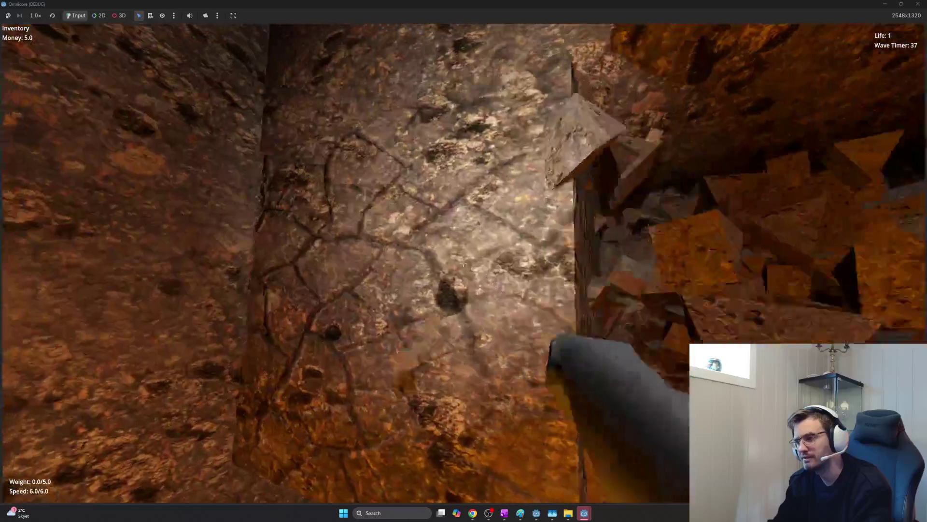
click(464, 262)
click(463, 263)
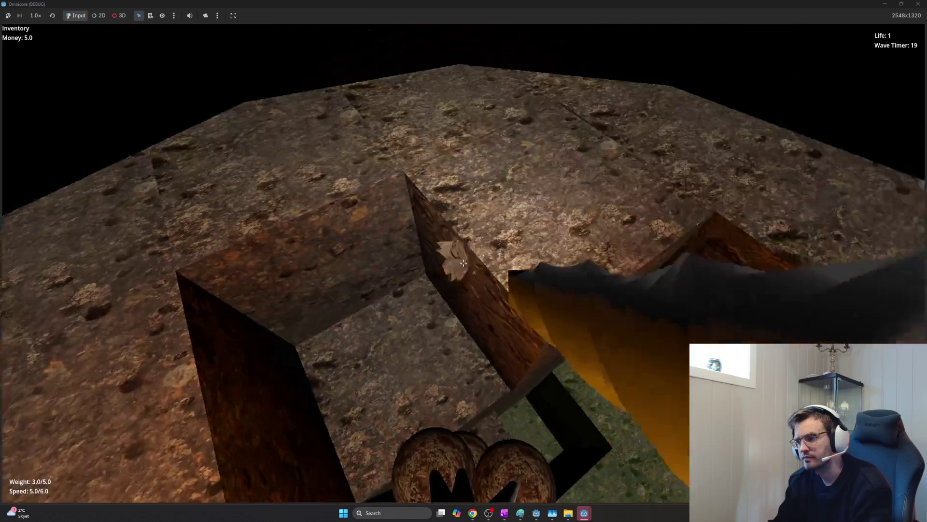
- Drill a tunnel forward and break the end wall around the red light
drag(463, 263, 463, 262)
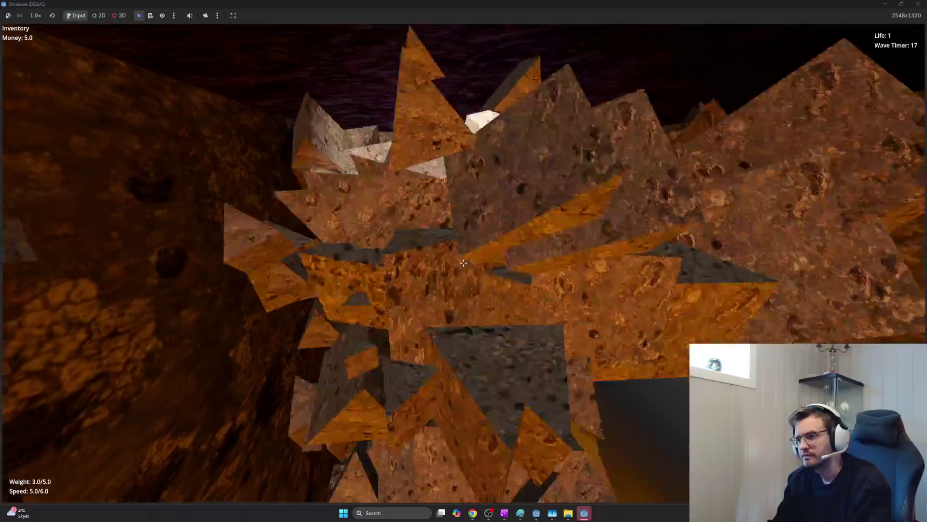
key(w)
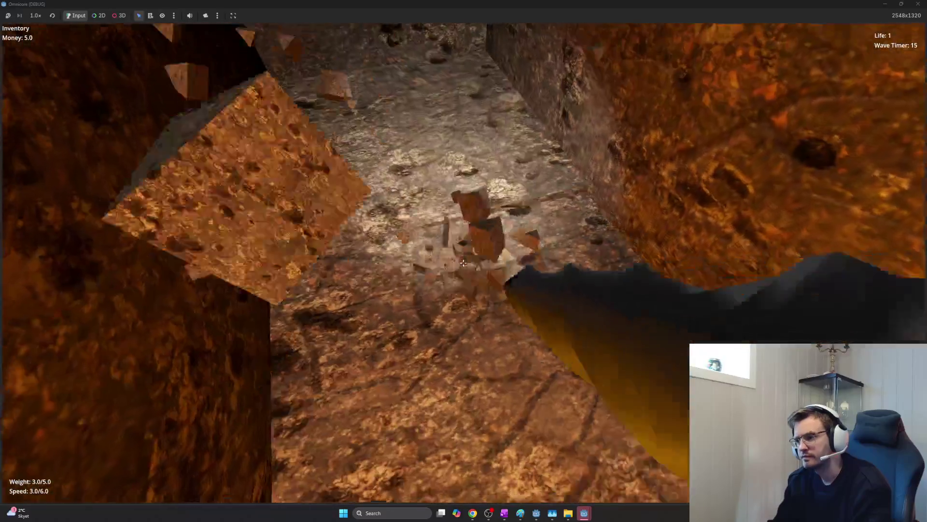
key(w)
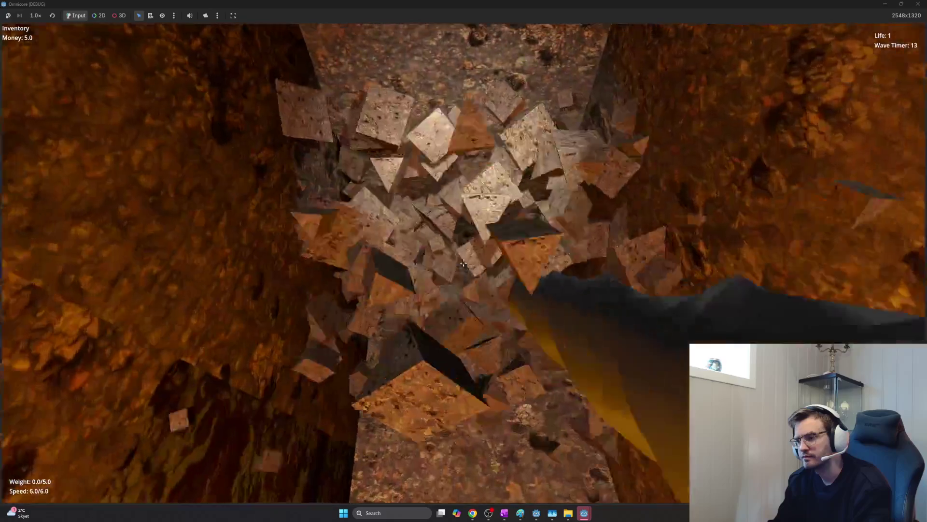
drag(463, 262, 463, 263)
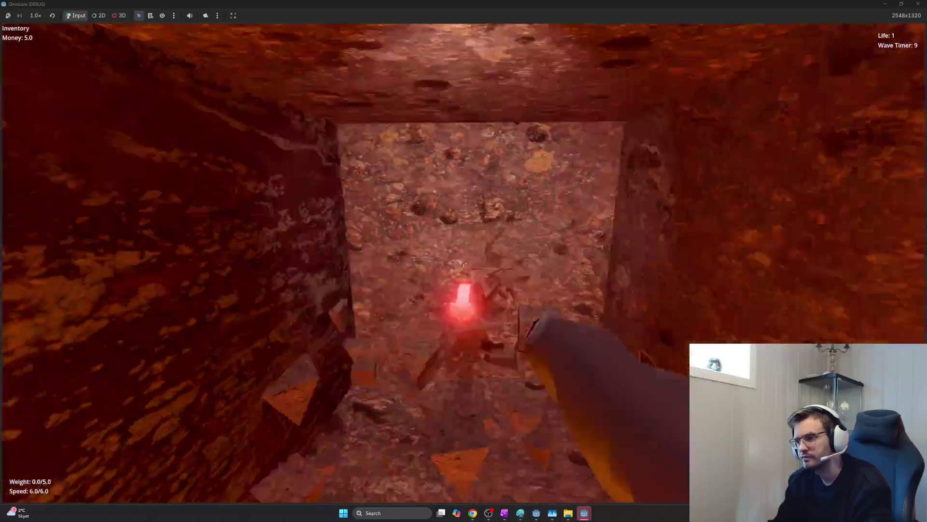
key(w)
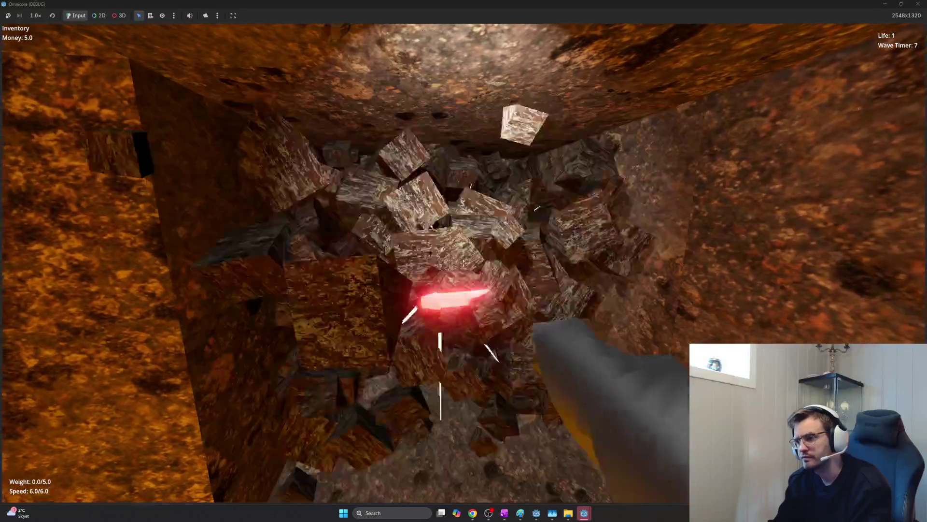
key(w)
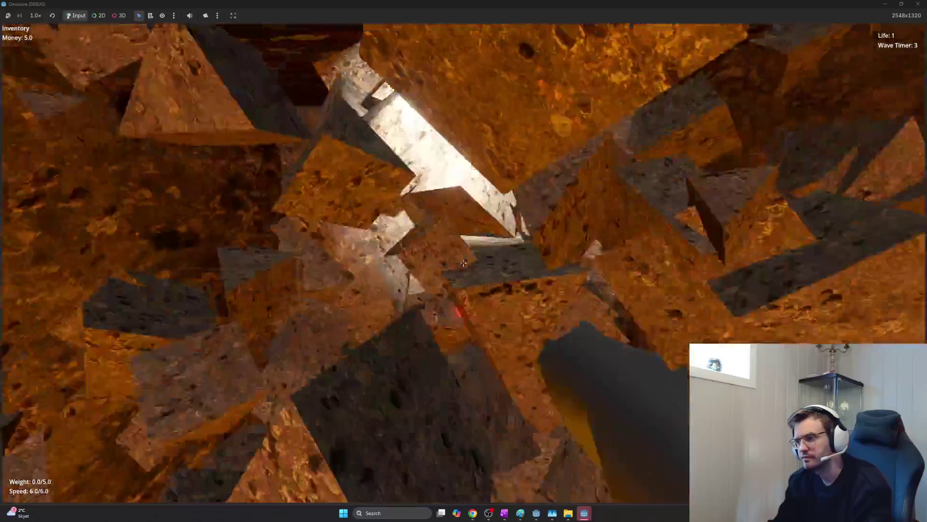
click(463, 263)
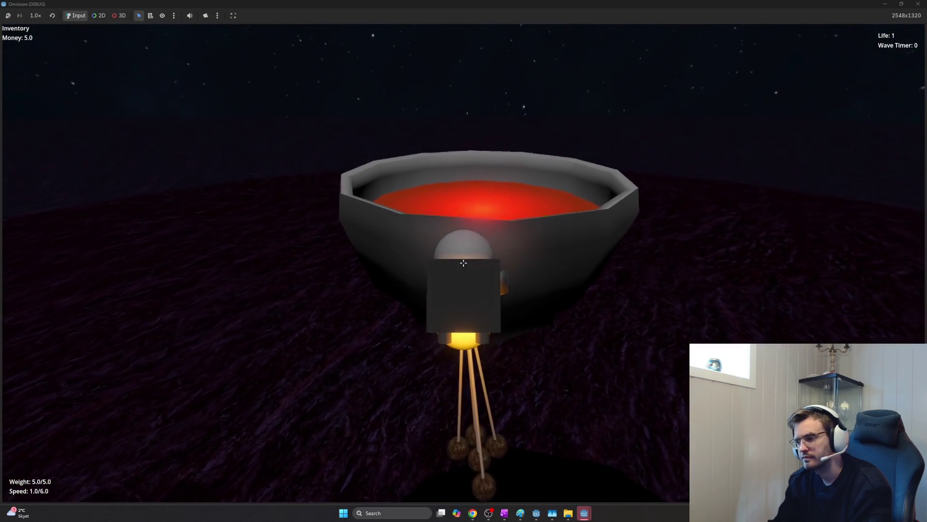
- Fly the full ore load to the cauldron, release it, and stop the game
key(w)
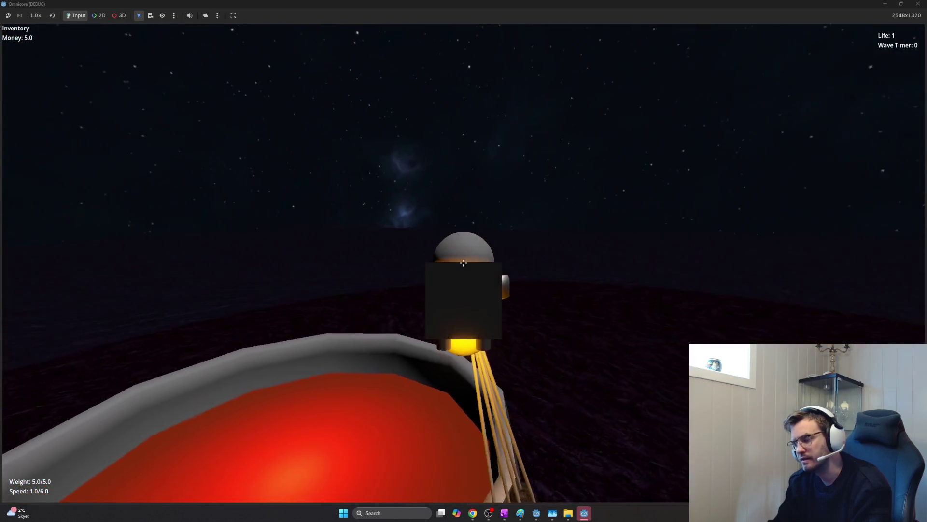
key(e)
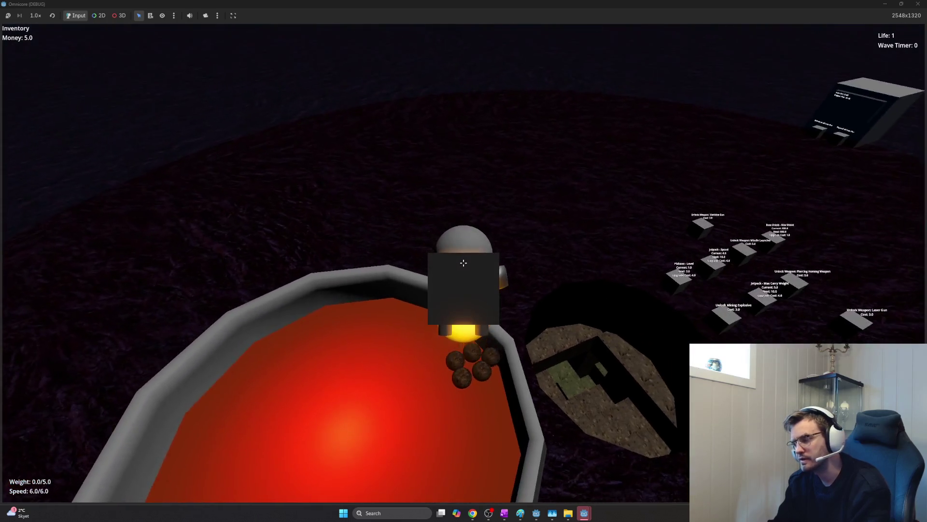
key(F8)
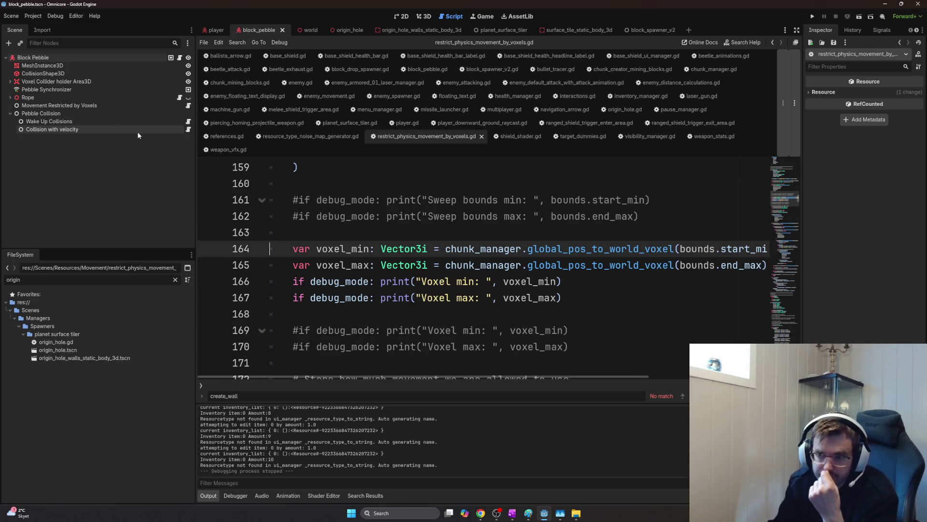
- Change the Rope node script's radius from 0.03 to 0.015 and run the game
click(181, 57)
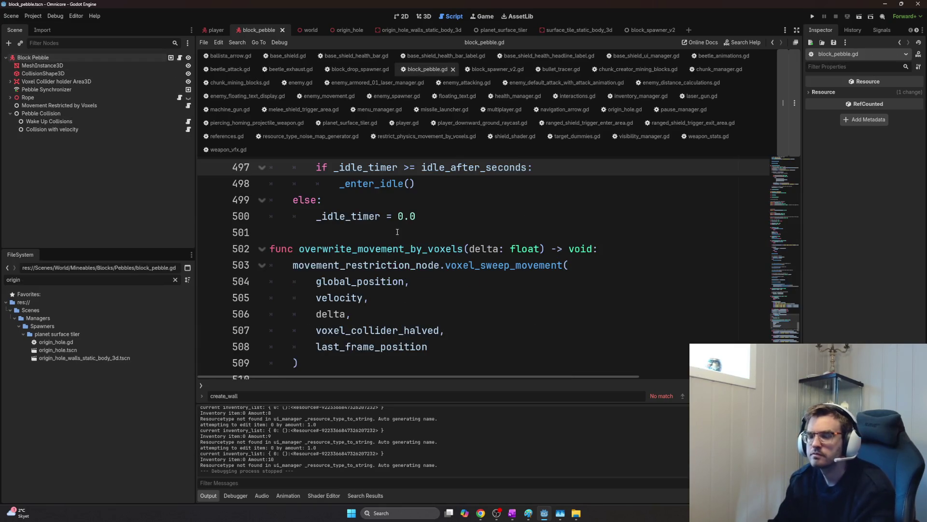
click(397, 216)
text(scale)
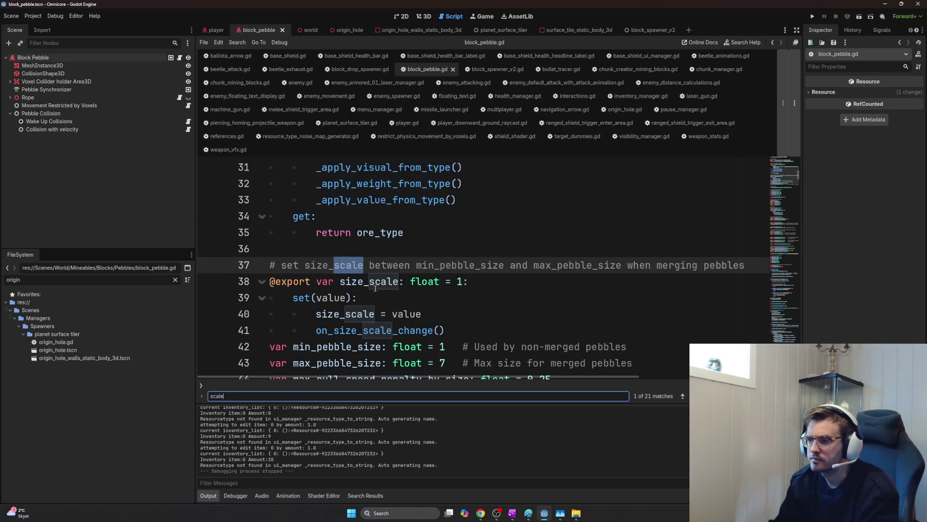
click(136, 97)
click(179, 97)
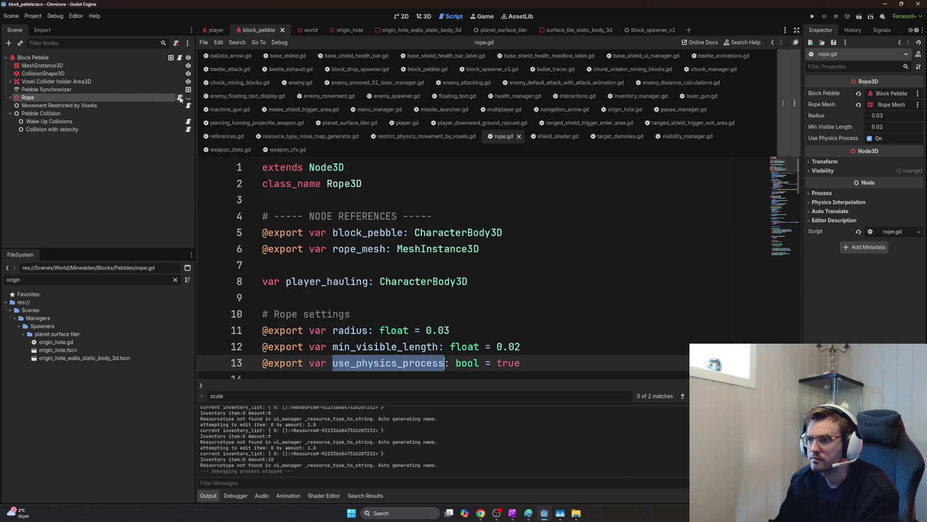
scroll(532, 325, down, 4)
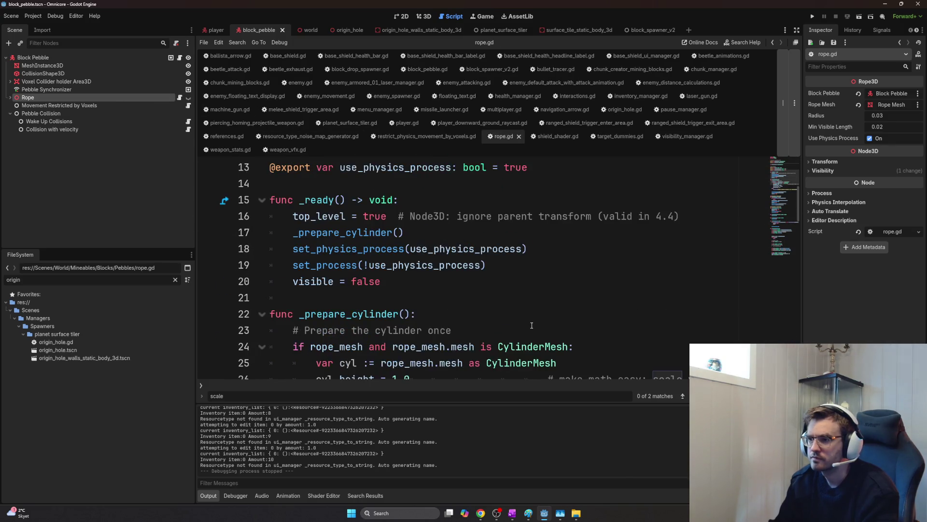
scroll(532, 325, up, 1)
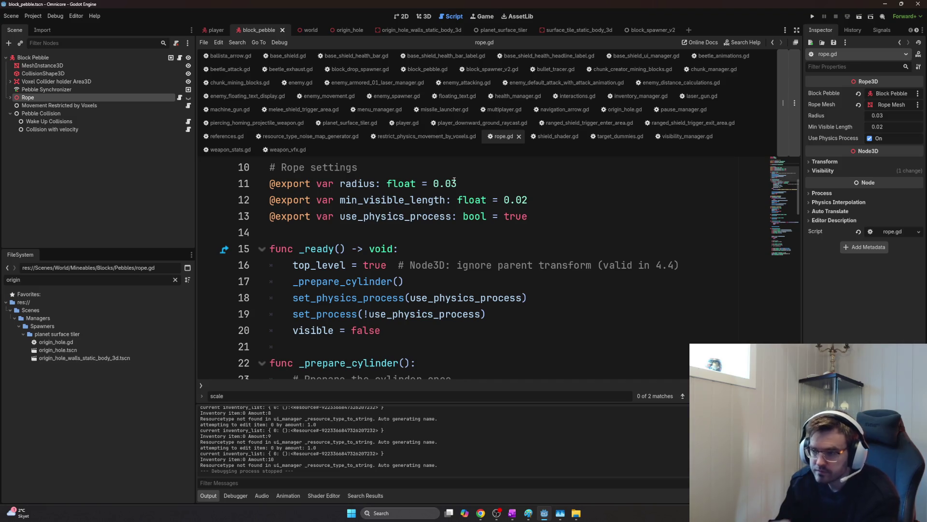
drag(455, 183, 465, 186)
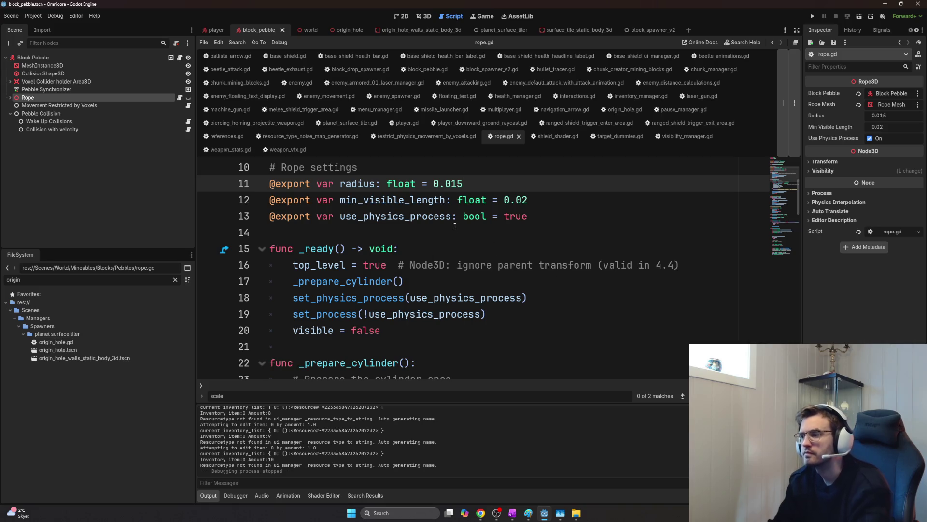
key(F5)
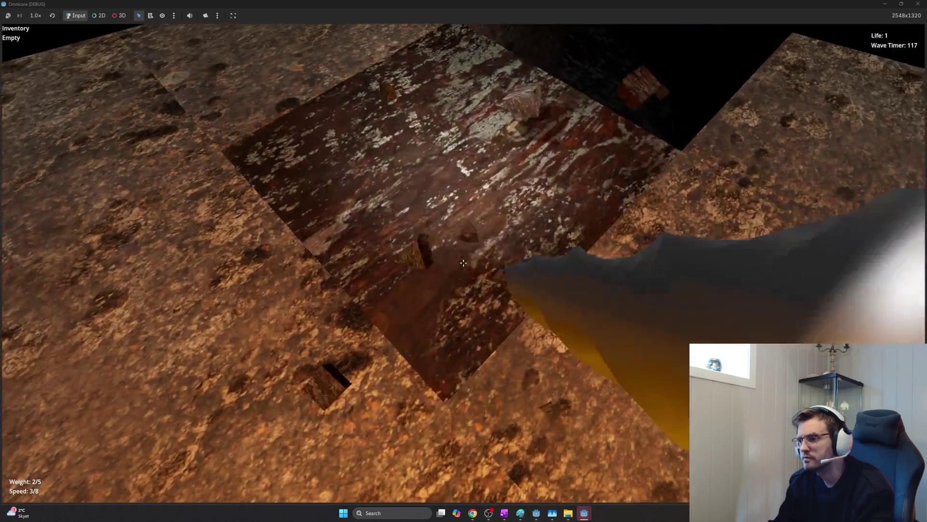
- Dig out a pebble, fly it on the thin rope to the red furnace and drop it in
click(463, 263)
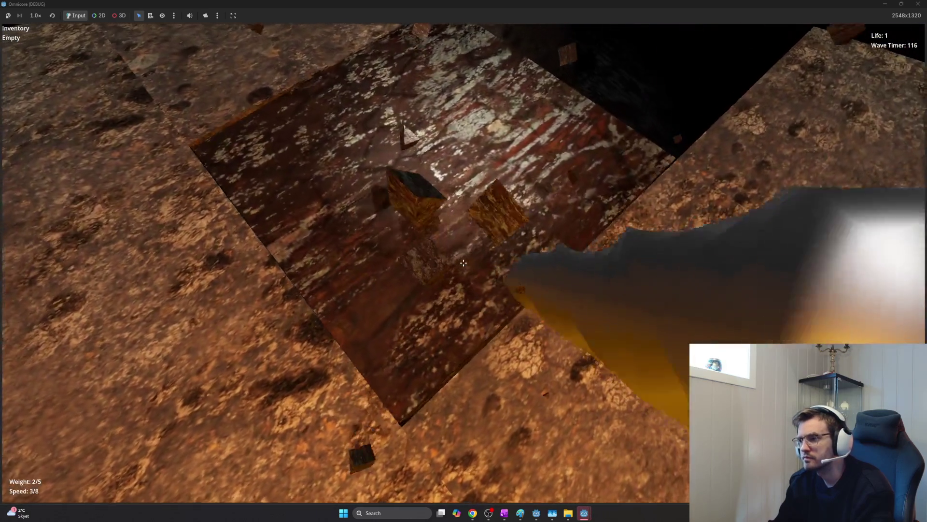
key(space)
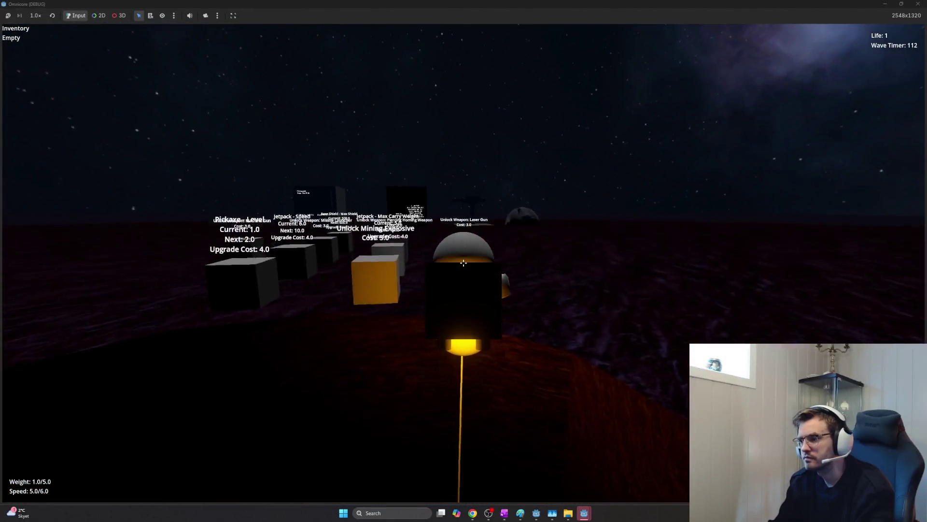
key(w)
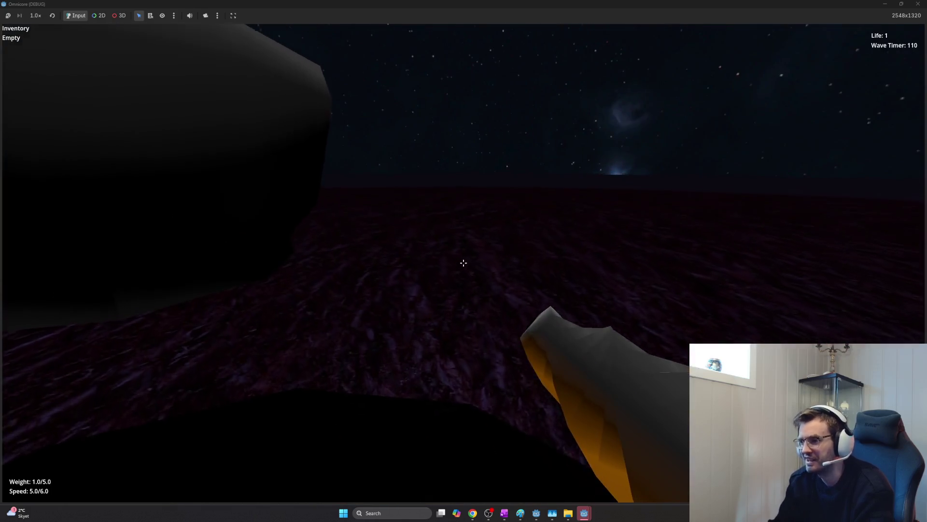
key(s)
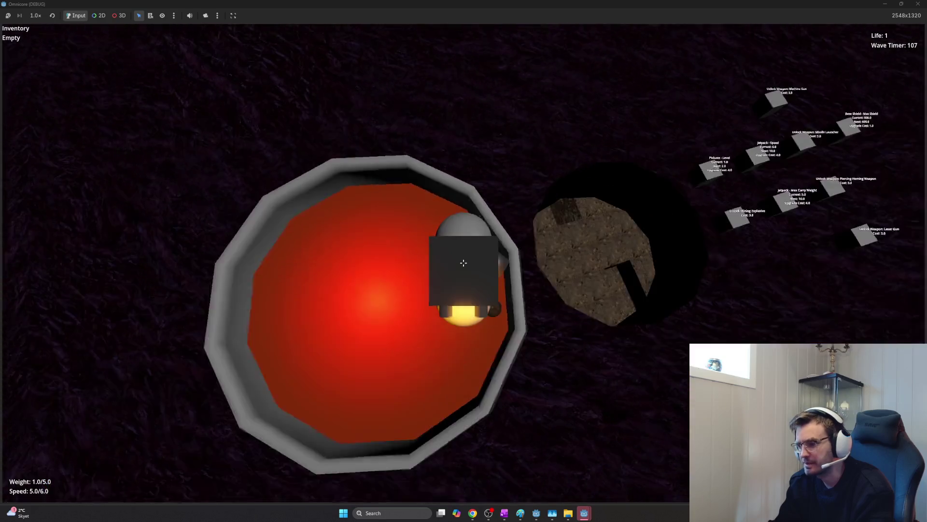
click(463, 263)
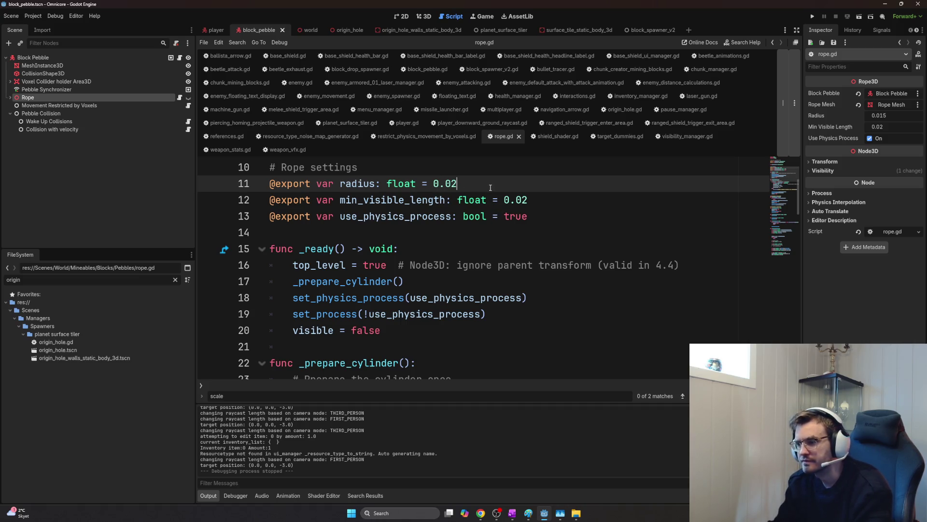
- Launch a fresh Omnicore debug run with the 0.02 rope radius from the Godot editor
key(F5)
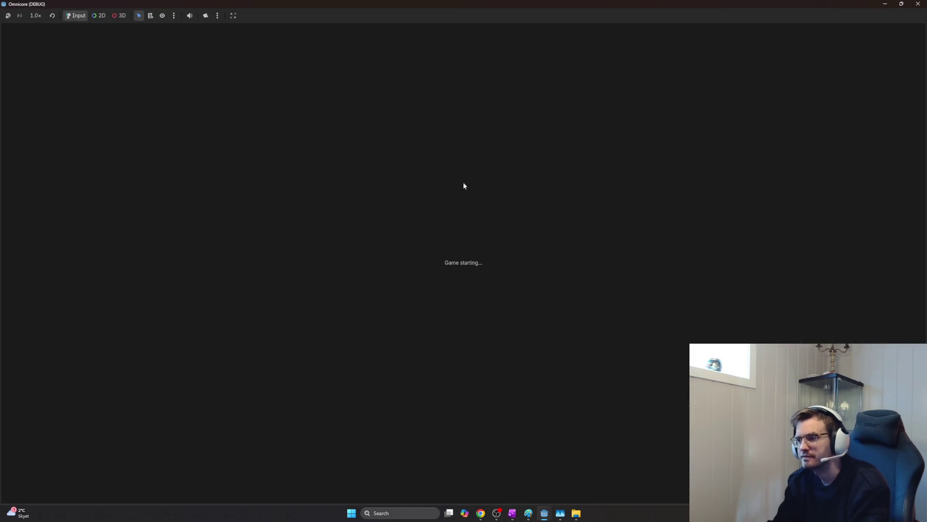
key(alt+Tab)
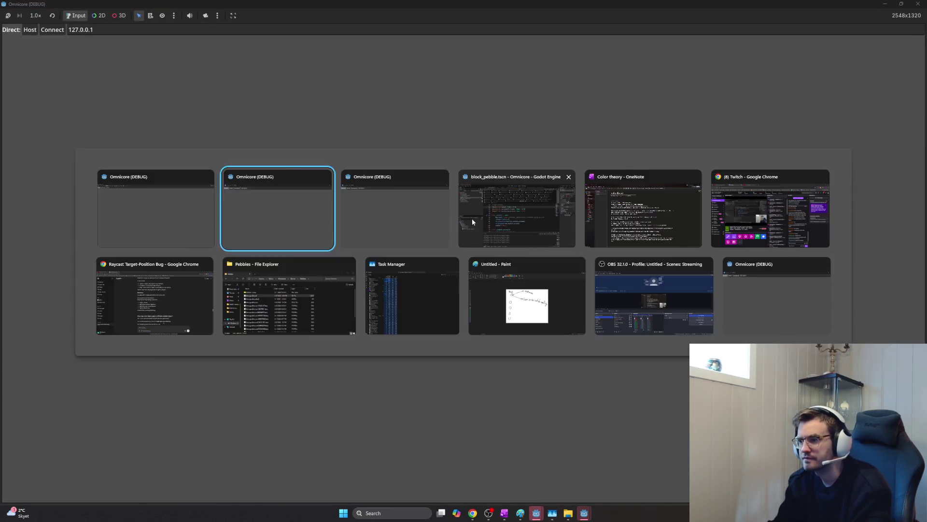
key(alt+Tab)
click(528, 219)
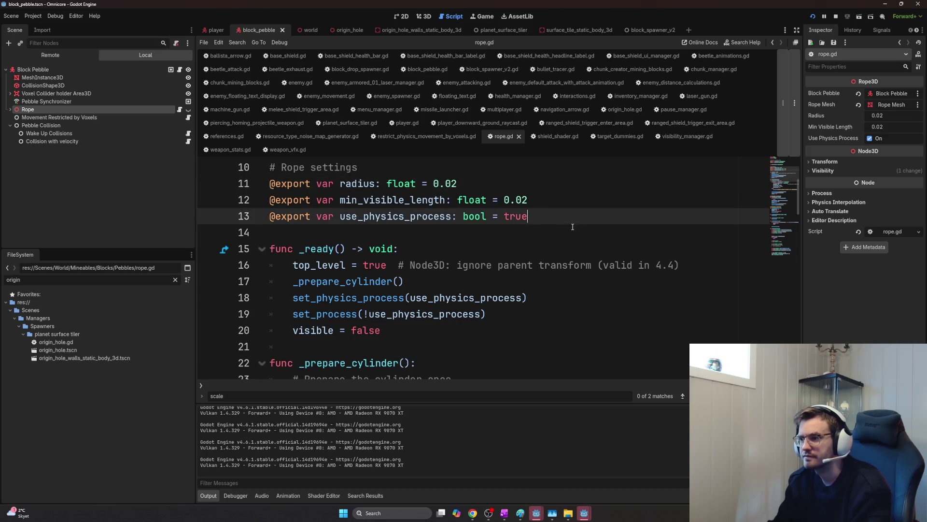
key(F5)
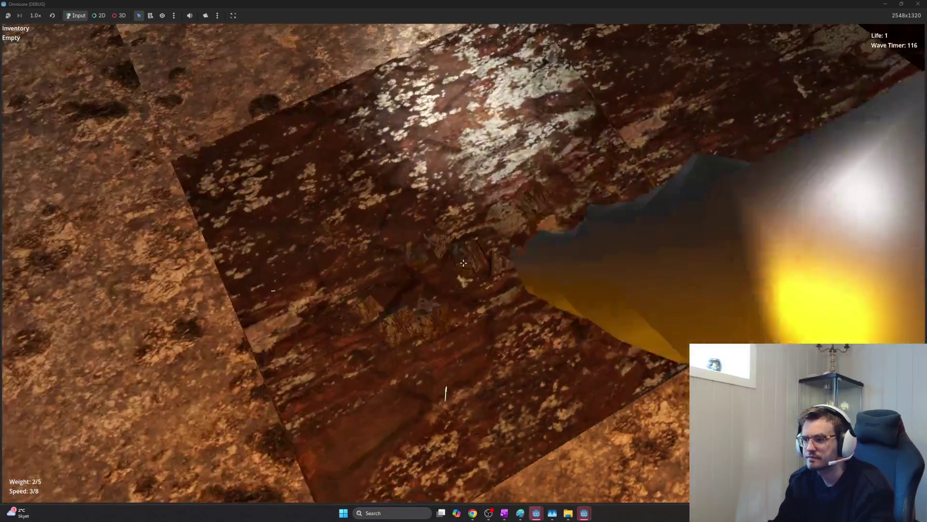
- Break the rock tile and rock block ahead, flying out of the pit, then stop the game with F8
click(464, 262)
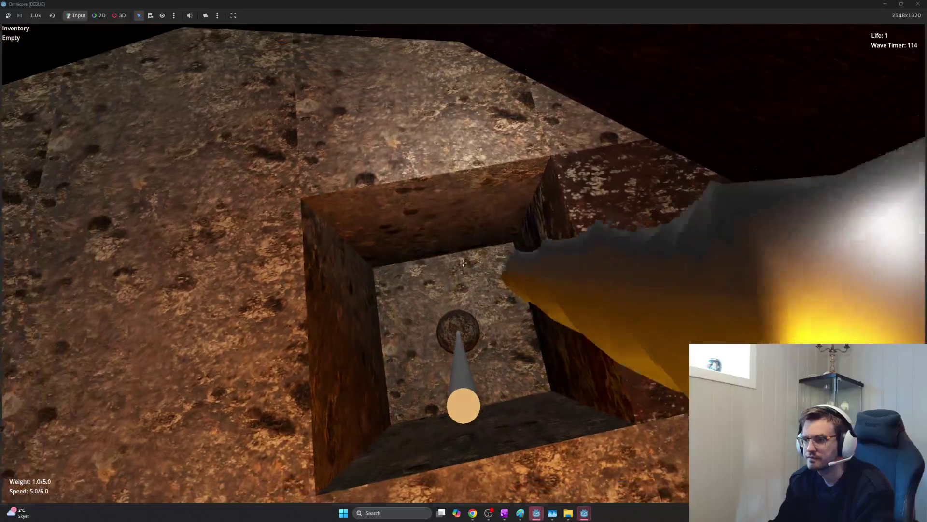
key(space)
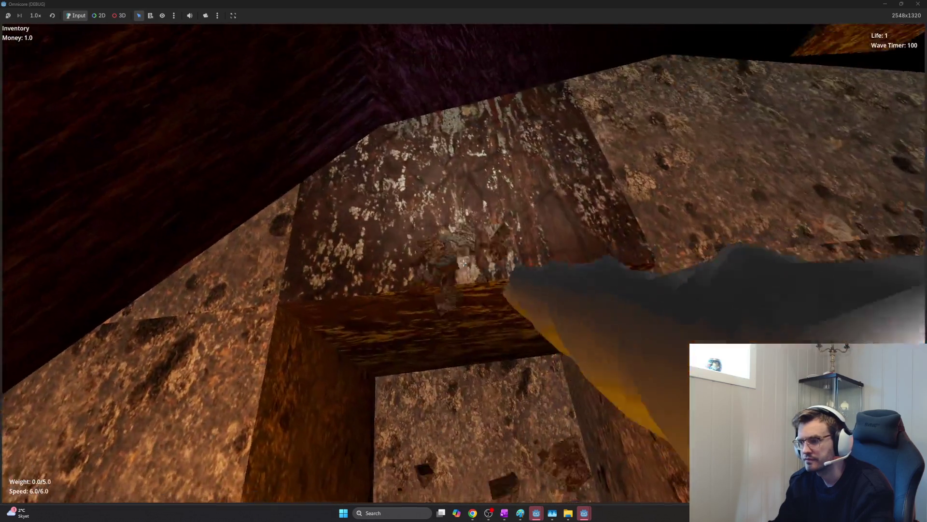
click(463, 262)
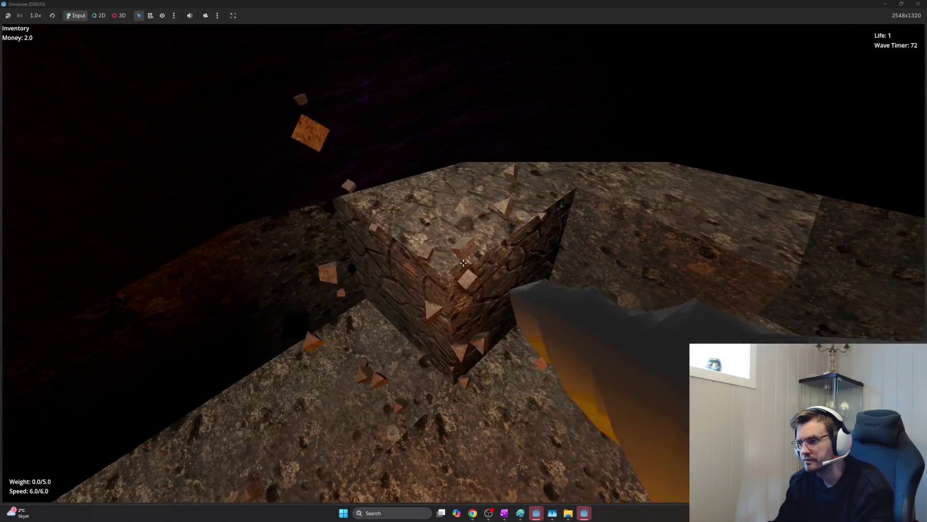
key(F8)
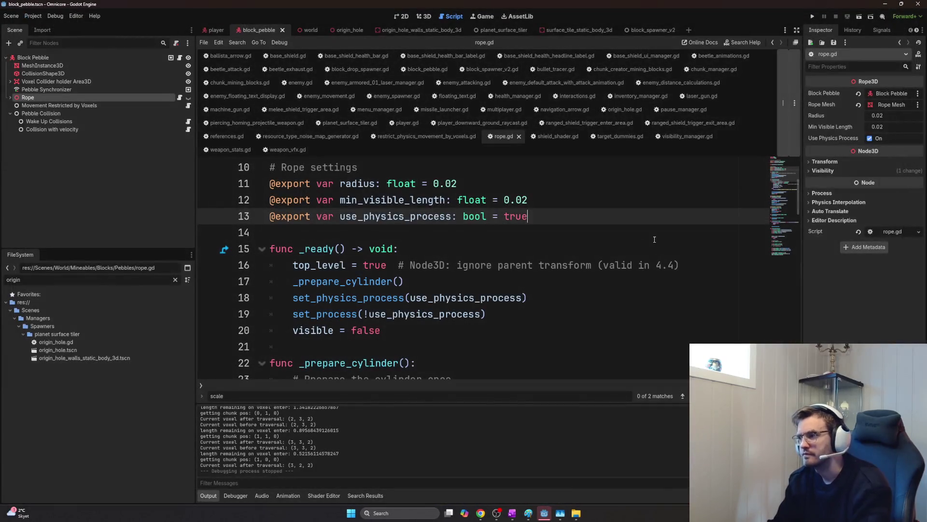
- Change min_visible_length in rope.gd to 0.25 and save the script
click(540, 200)
key(BackSpace)
text(3)
click(561, 219)
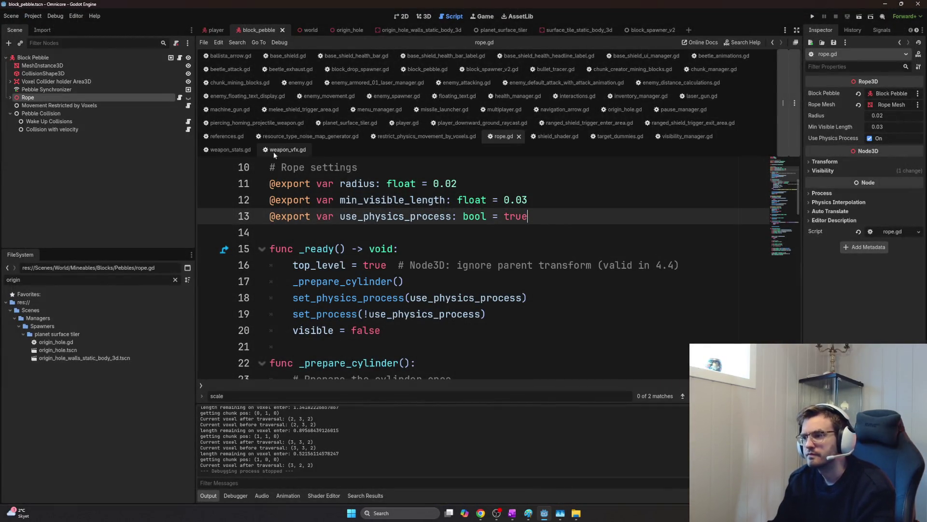
drag(521, 200, 528, 200)
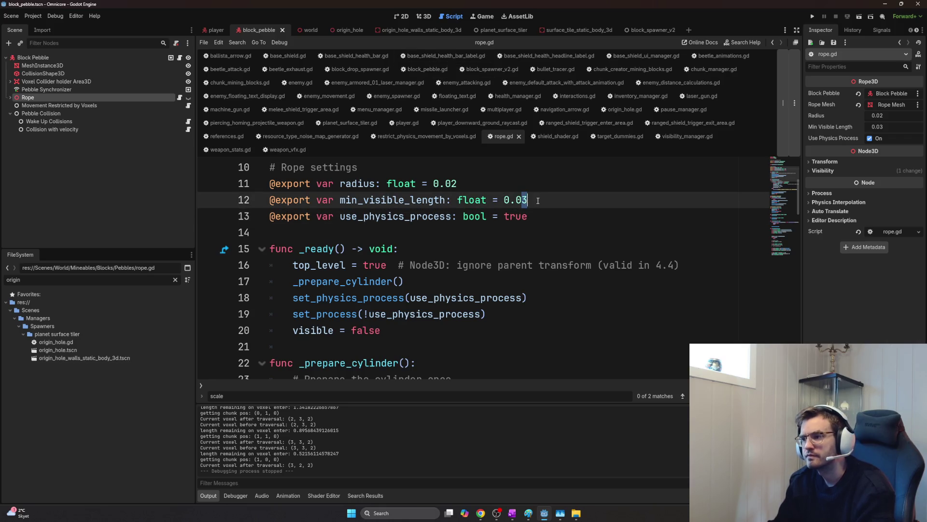
text(25)
click(530, 217)
key(ctrl+s)
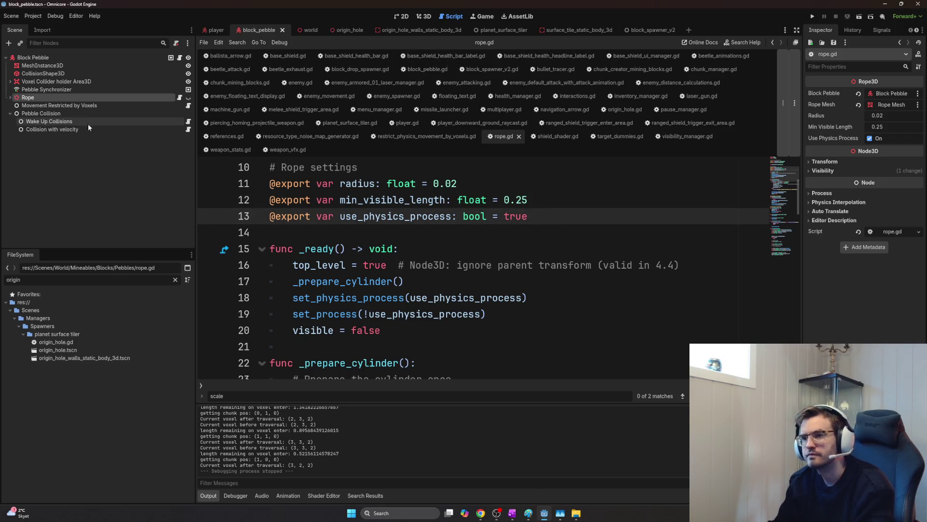
- Set the Block Pebble's scale to 0.75 and run the game to test it
click(162, 58)
click(179, 59)
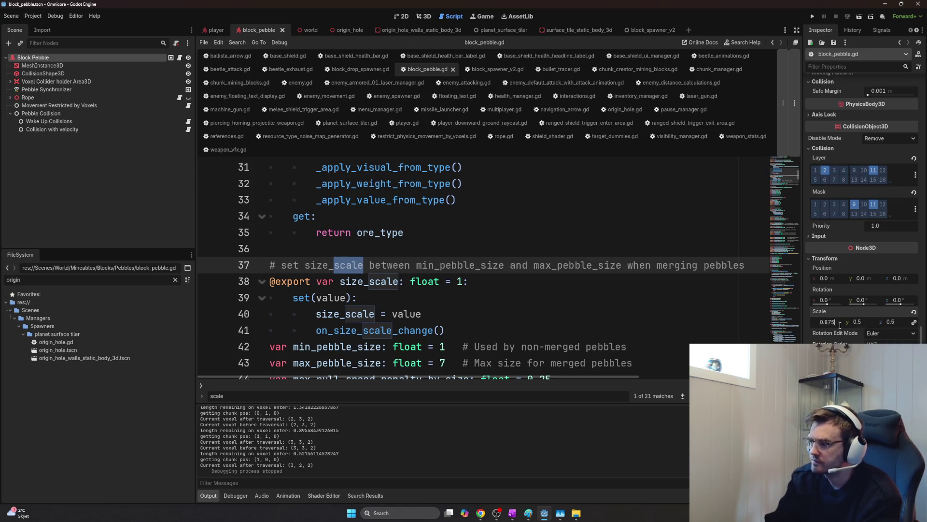
text(5)
key(Return)
key(F5)
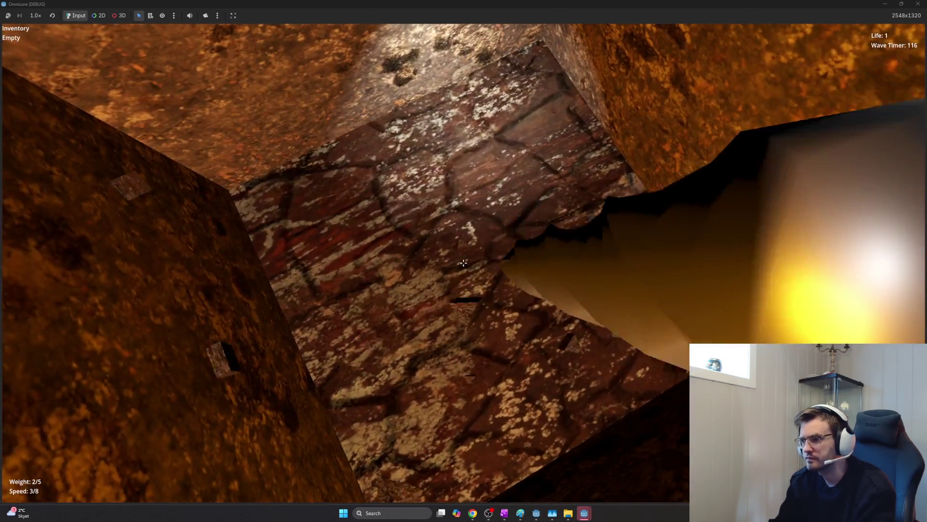
- Break the rock ahead, fly out, drop the held ore into the lava pot and move to the pillar
click(463, 263)
key(space)
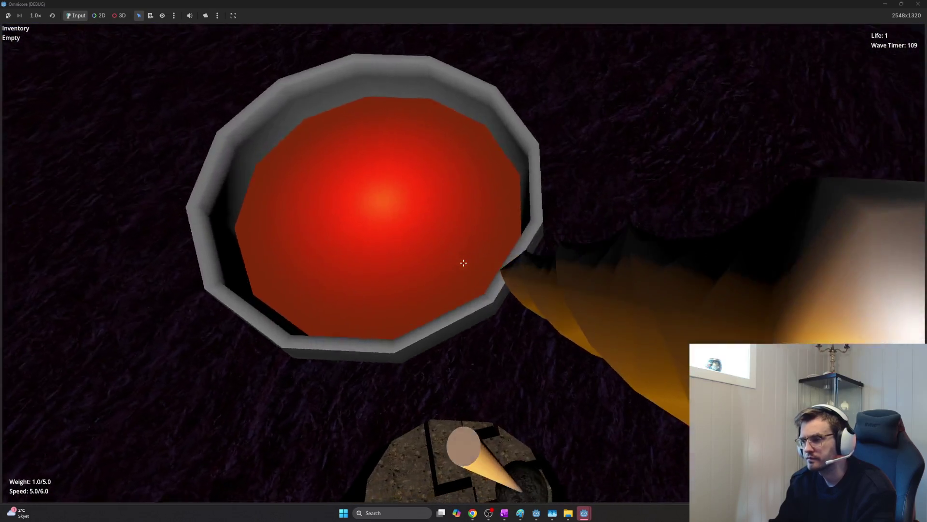
click(463, 263)
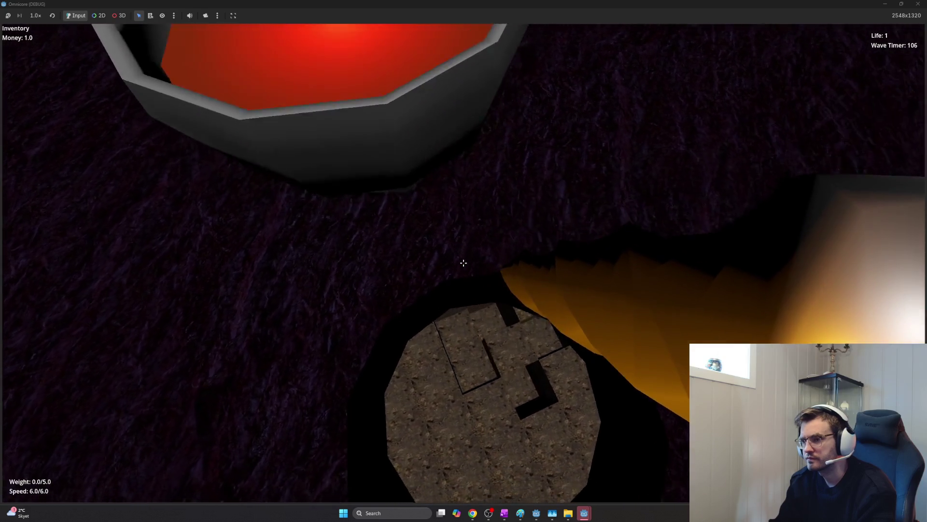
key(w)
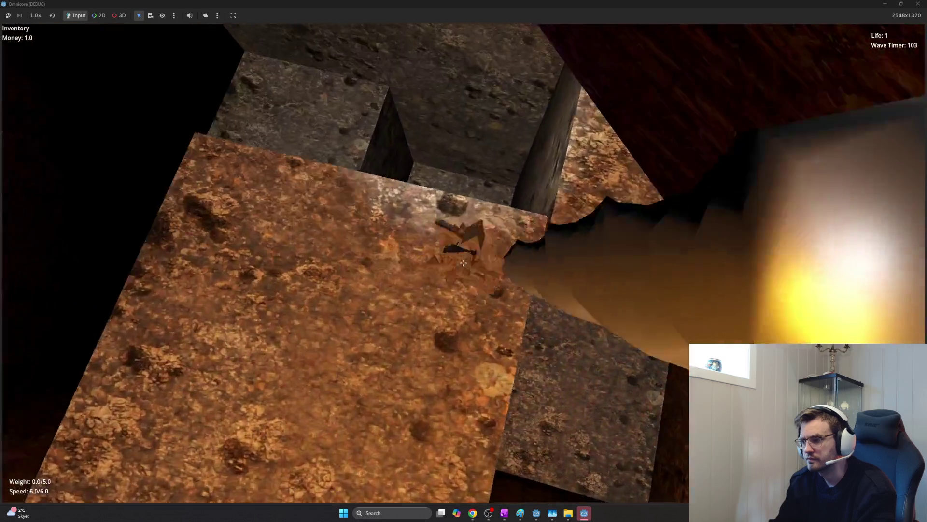
- Mine through the rock pillar and wall in the tunnel, then stop the game with F8
click(464, 263)
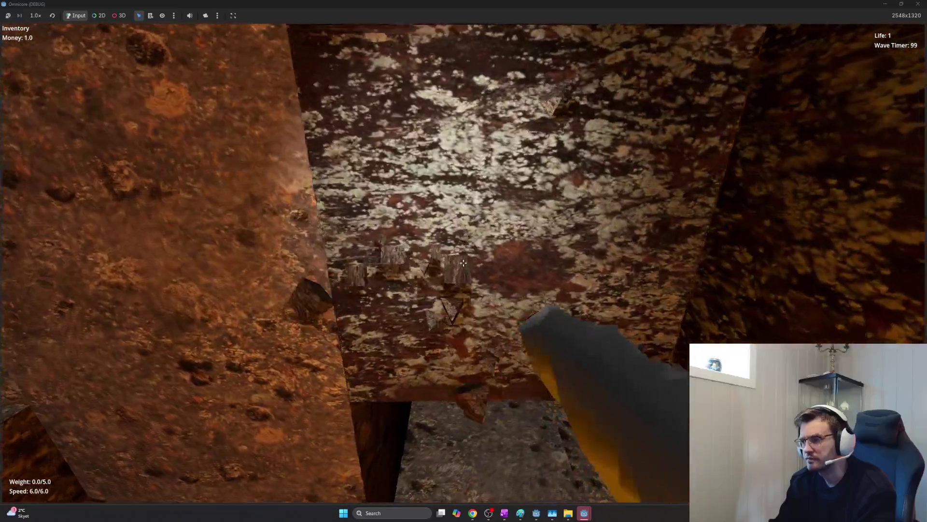
click(463, 262)
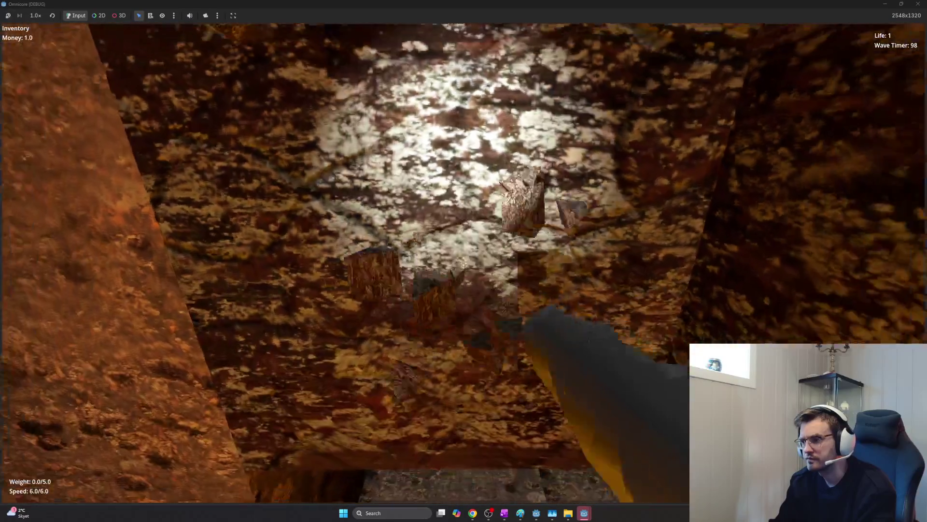
key(w)
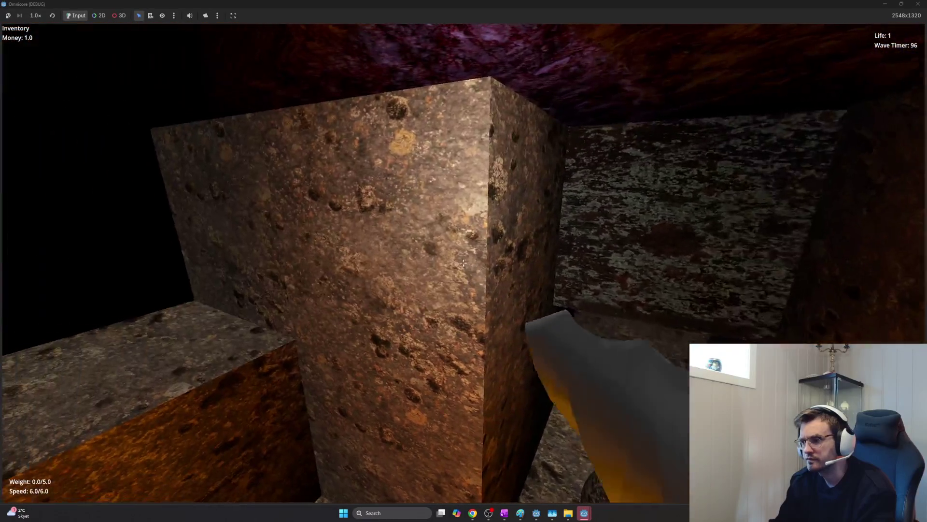
key(F8)
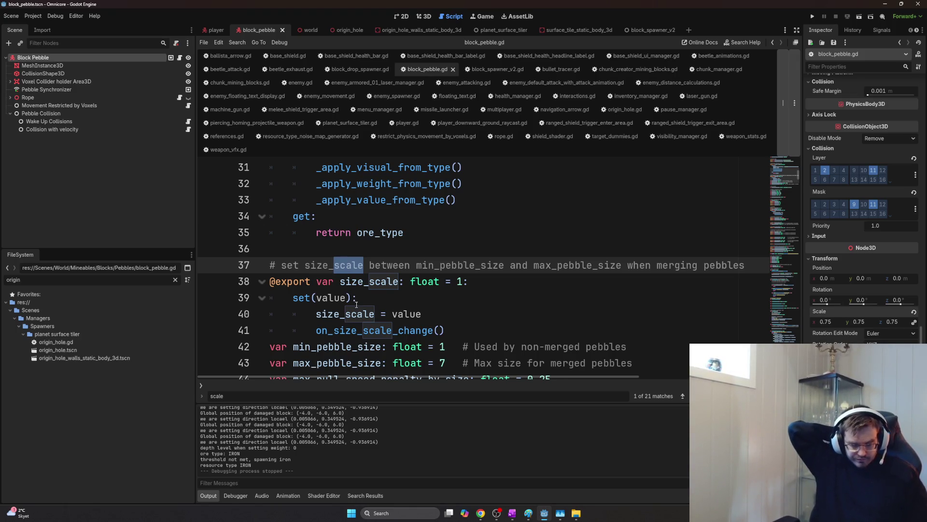
- Switch to the Color theory page and reread the Option 1 paragraphs by selecting them
key(alt+Tab)
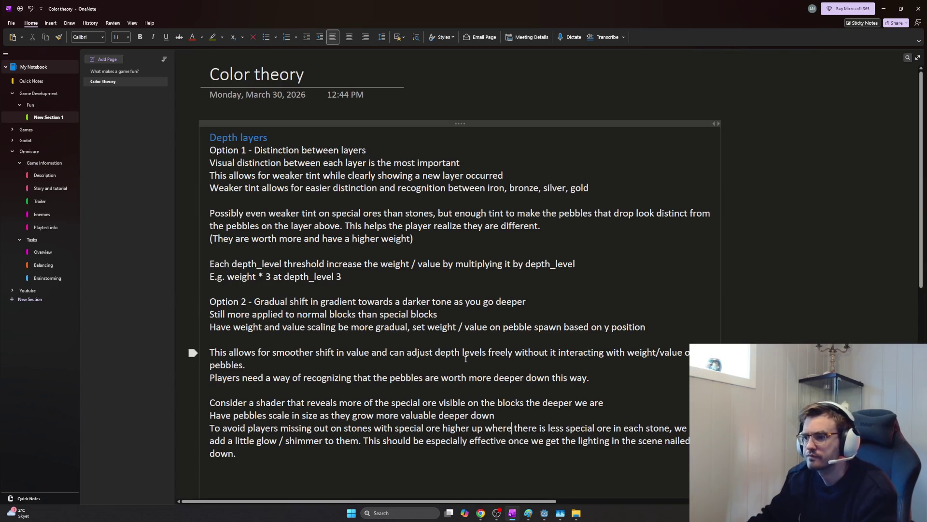
scroll(466, 307, down, 3)
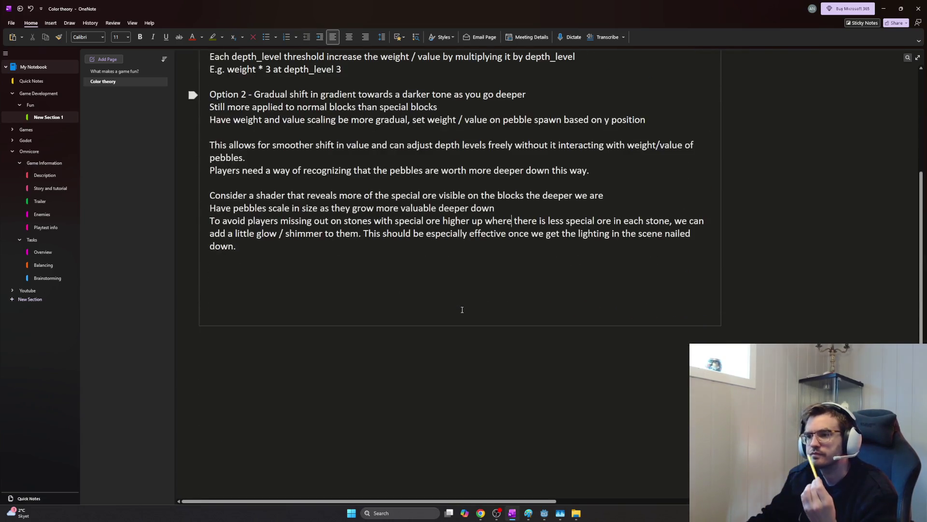
scroll(399, 263, down, 3)
scroll(396, 264, up, 3)
scroll(396, 263, up, 2)
scroll(394, 290, up, 1)
scroll(389, 297, up, 1)
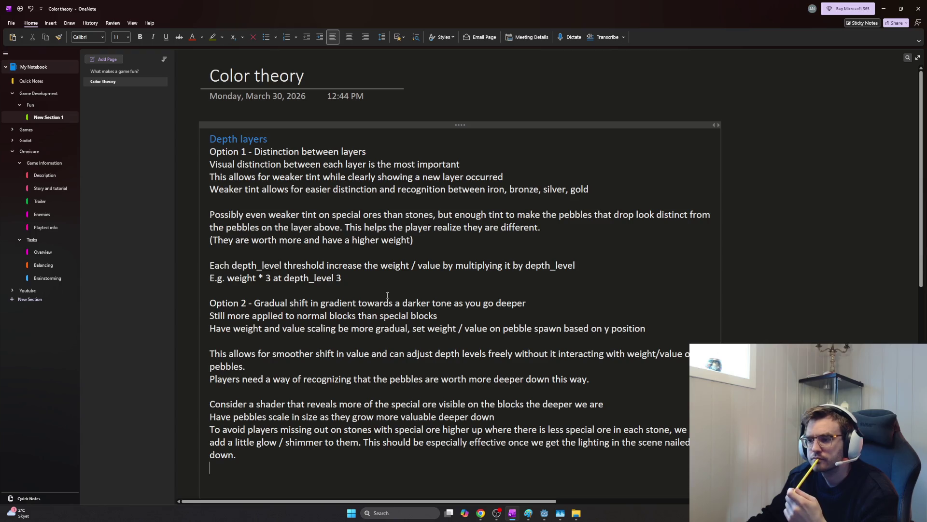
drag(231, 214, 210, 151)
click(290, 206)
drag(192, 278, 193, 164)
click(267, 342)
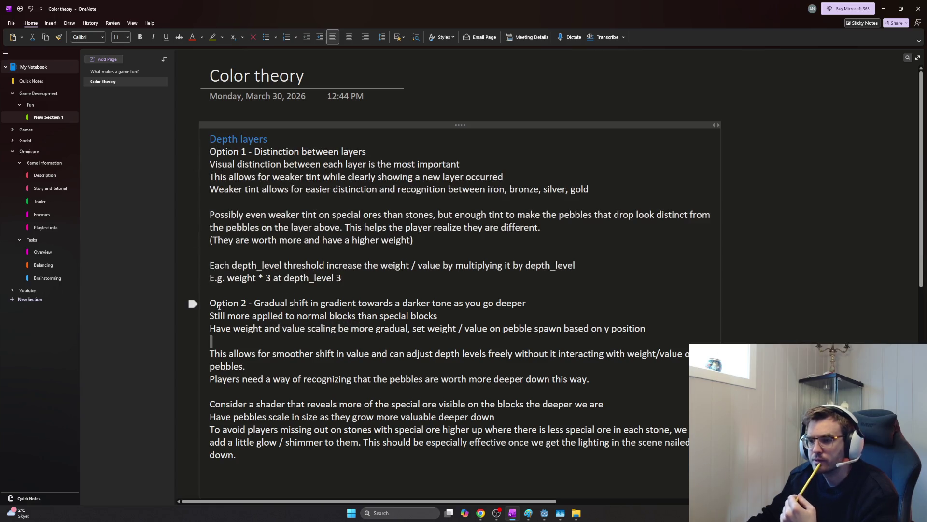
- Reread the notes from Option 2 through the last paragraph by selecting them
drag(193, 303, 193, 442)
click(334, 460)
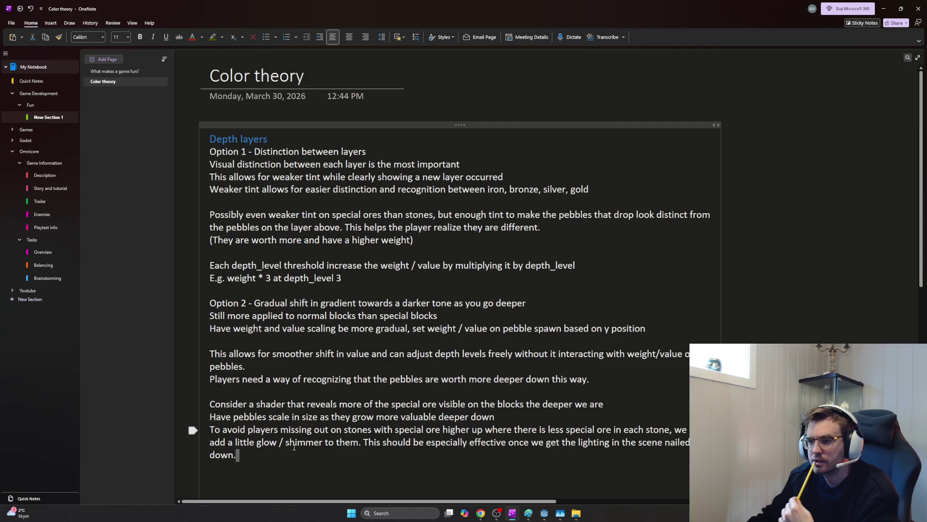
drag(333, 460, 206, 307)
click(293, 448)
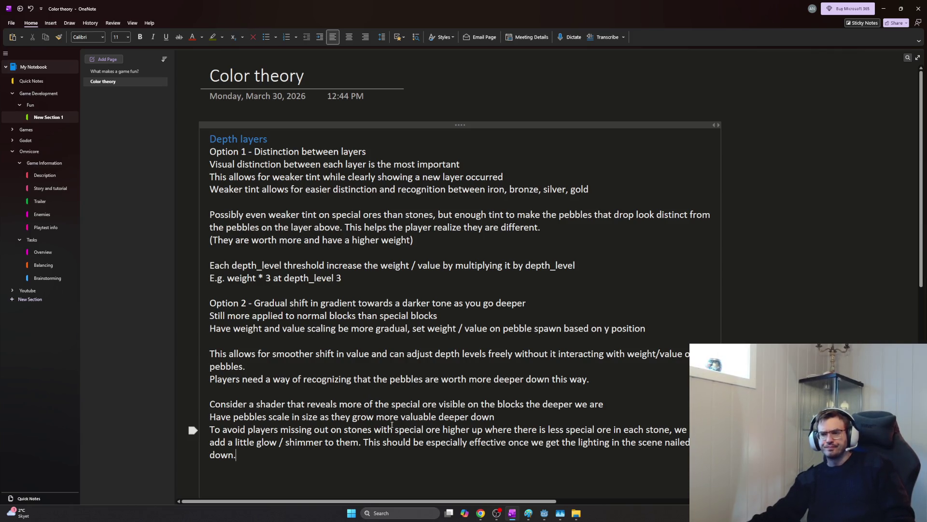
scroll(395, 422, down, 3)
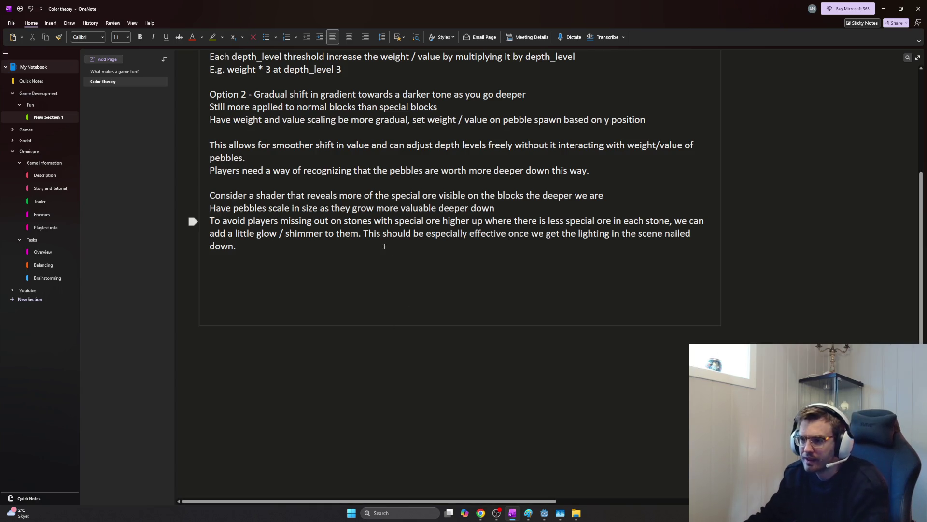
- Add a line after 'nailed down.' that darker deeper stones make a light on the special block more important
drag(551, 233, 647, 244)
click(647, 245)
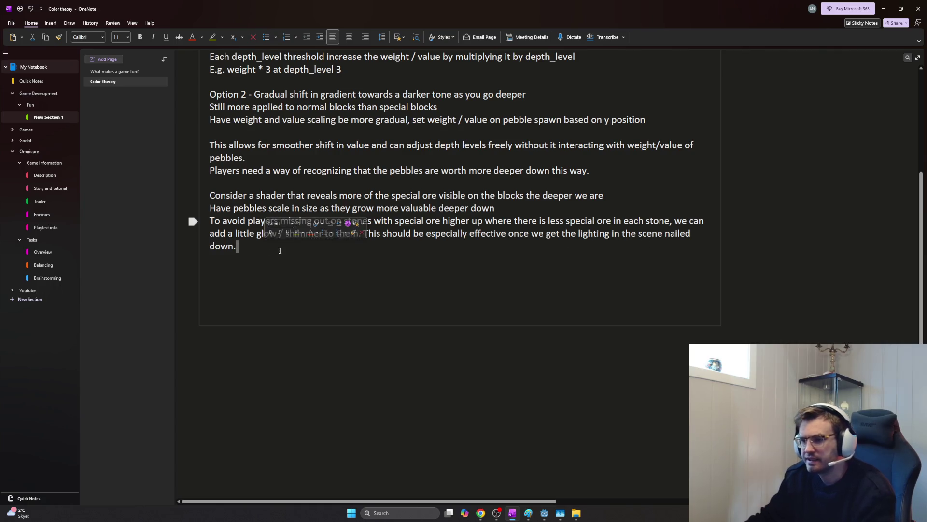
key(Return)
text(Further down where the stones are really dark)
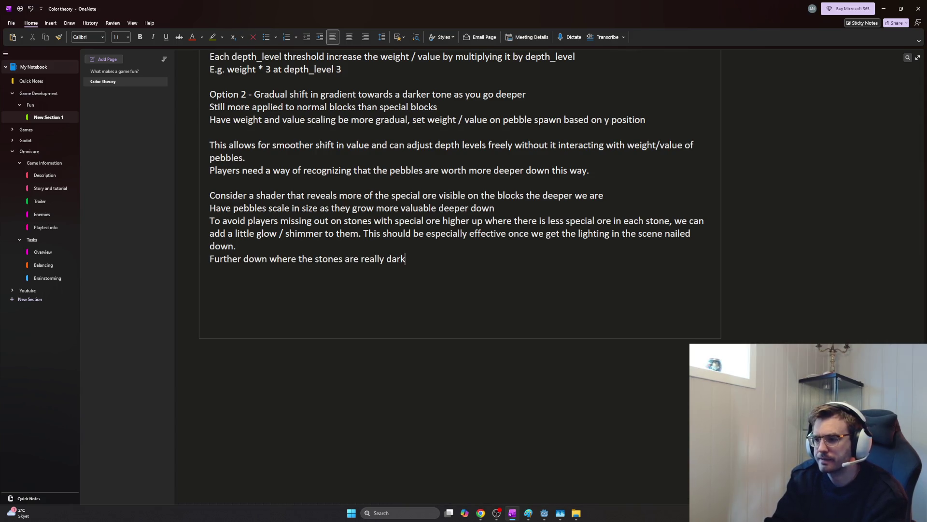
text( going tobe )
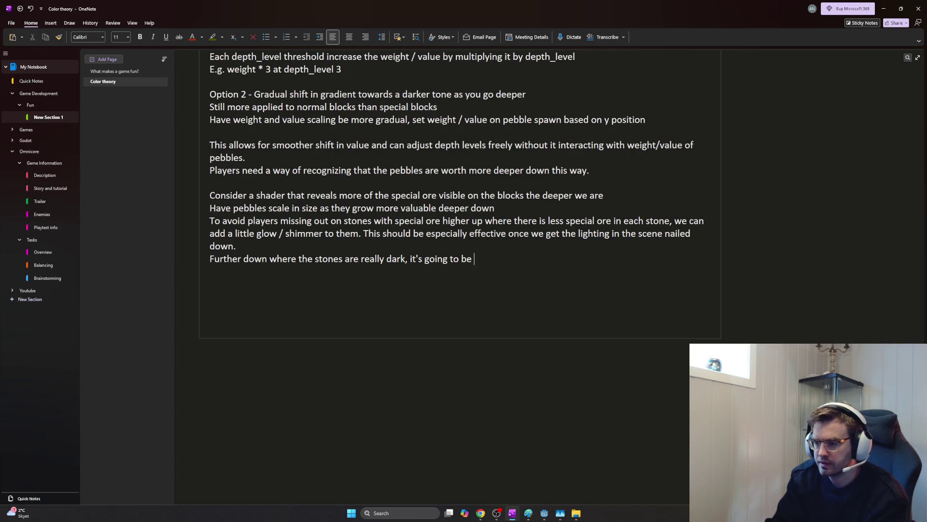
text(even more important we have a ligth)
text(t on the )
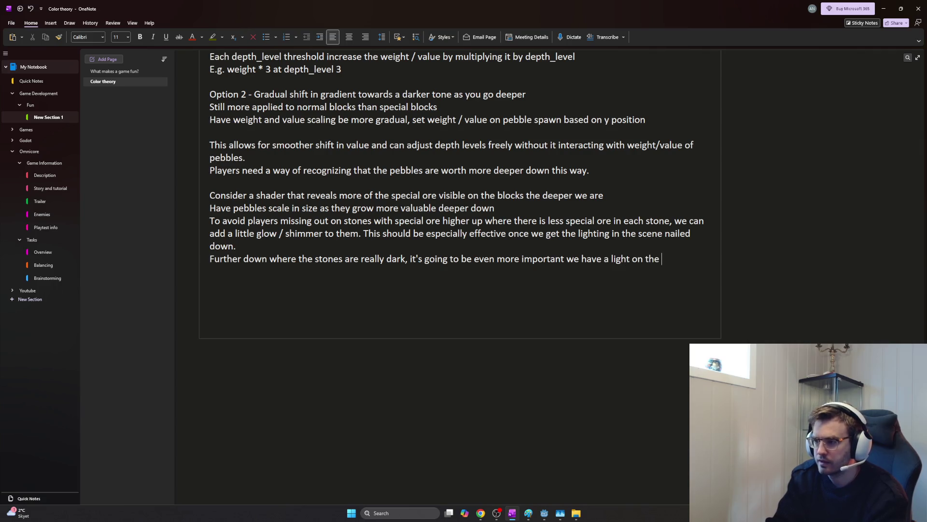
text(special blocks)
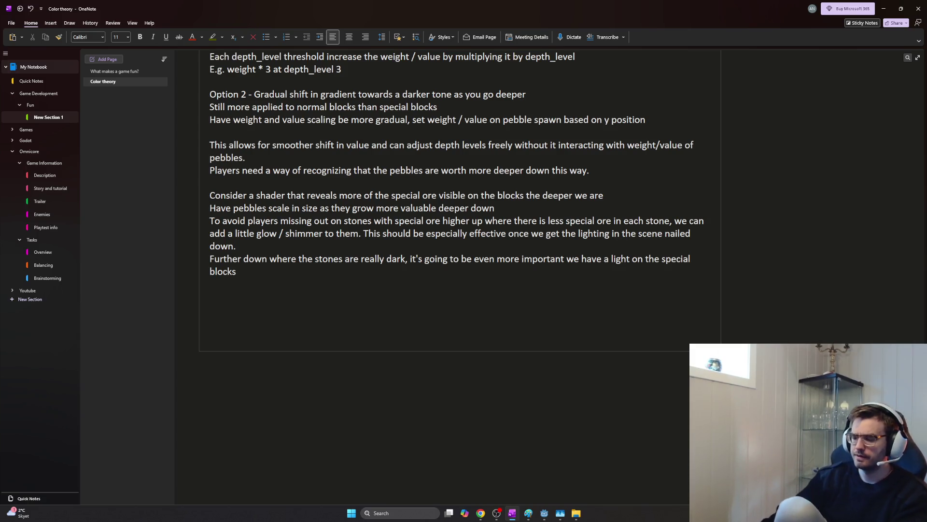
text(-.)
key(BackSpace)
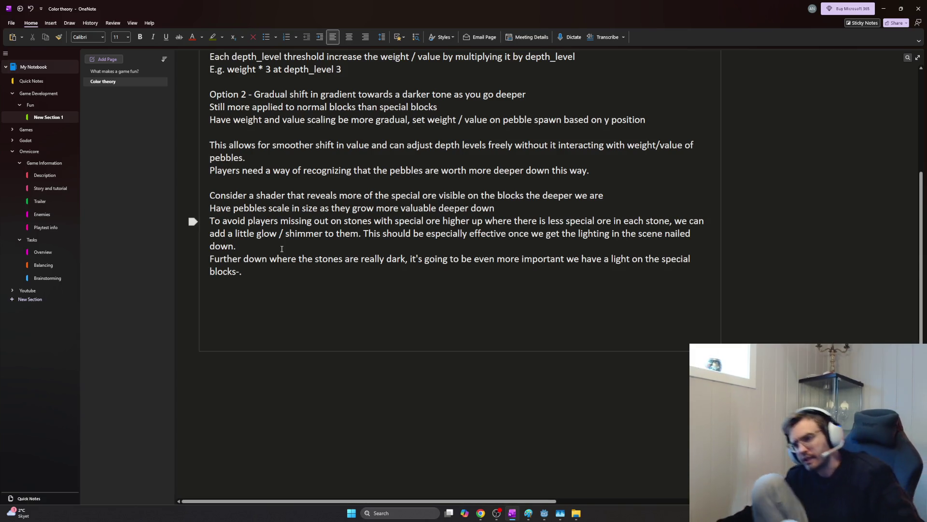
key(BackSpace)
text(.)
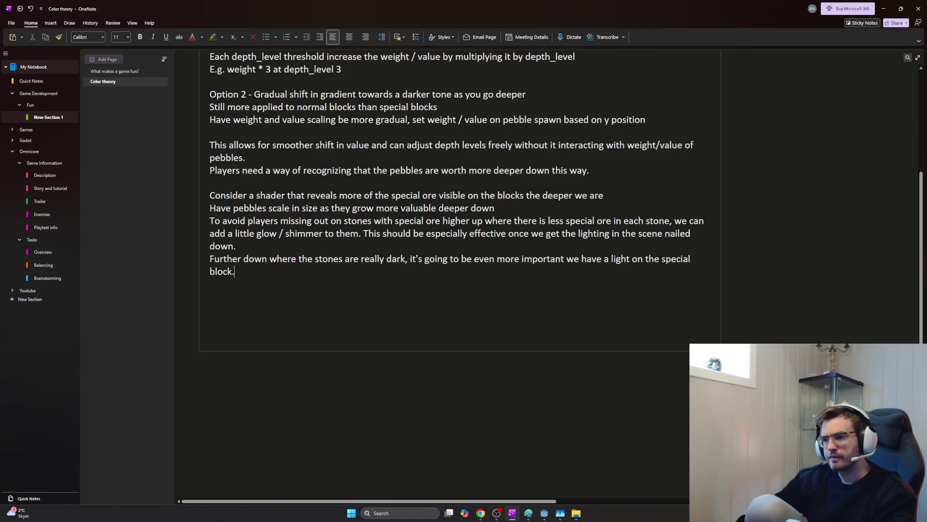
- Leave OneNote by switching to another open window
key(alt+Tab)
key(alt+Tab)
key(Tab)
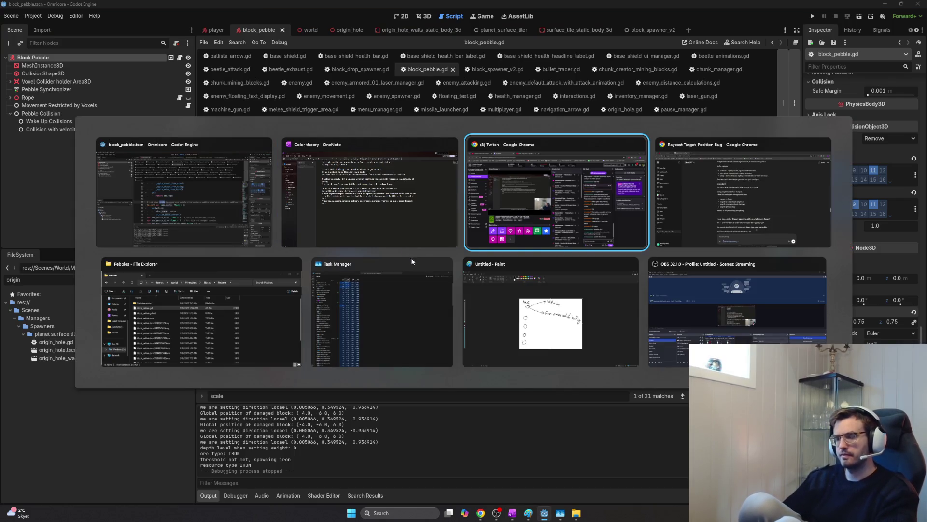
key(alt+Tab)
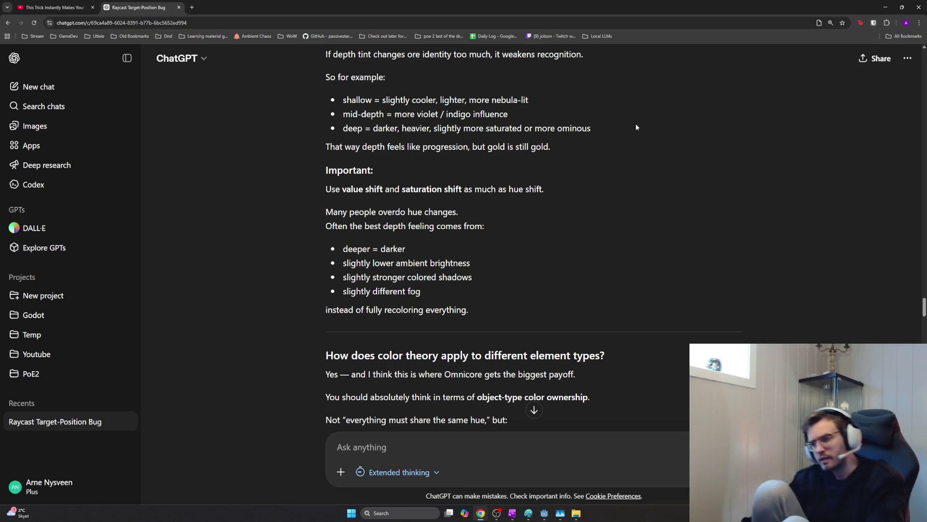
- After reading ChatGPT's depth-tint advice, switch through Godot back to the Color theory notes
key(alt+Tab)
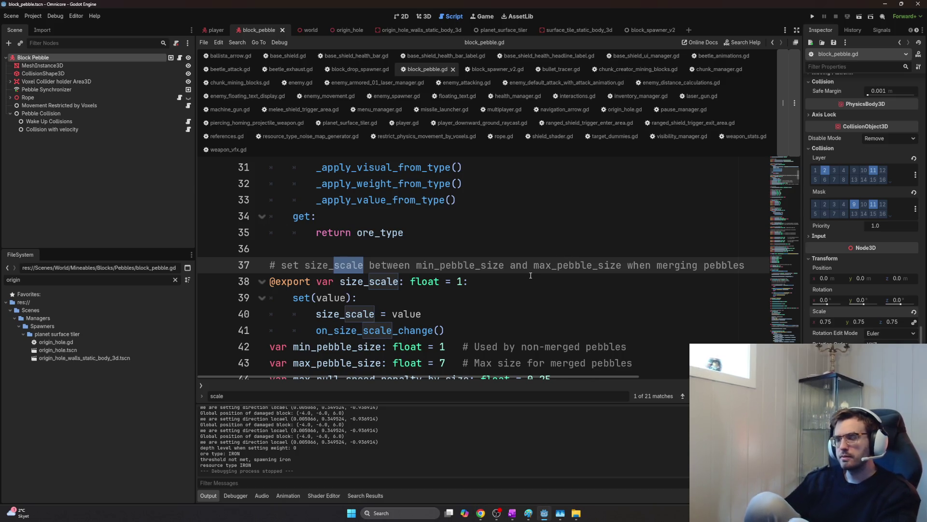
key(alt+Tab)
key(alt+Tab)
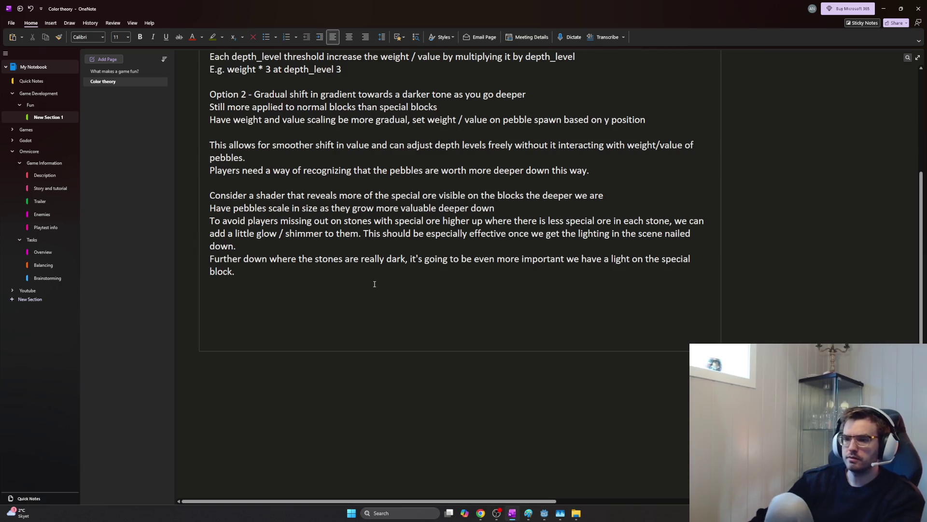
- Start a 'Shader:' heading below the notes with a bulleted item under it
key(Return)
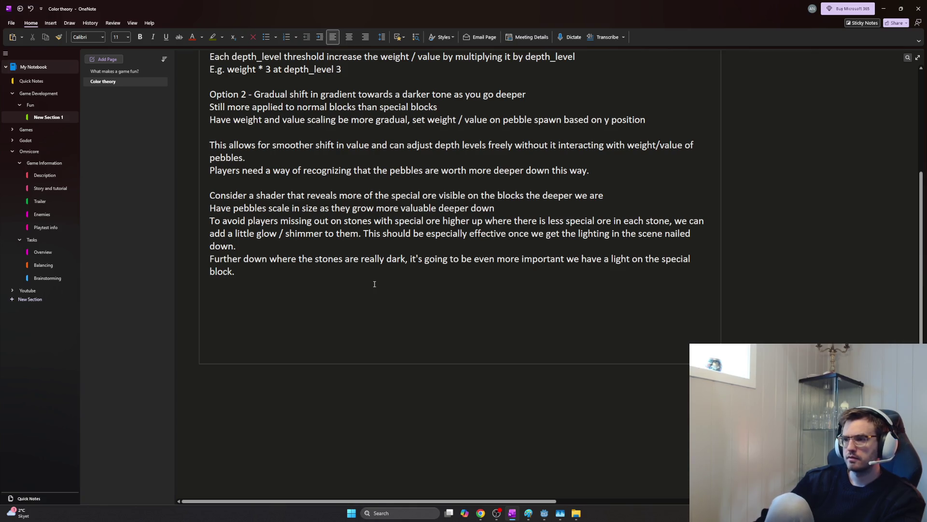
key(BackSpace)
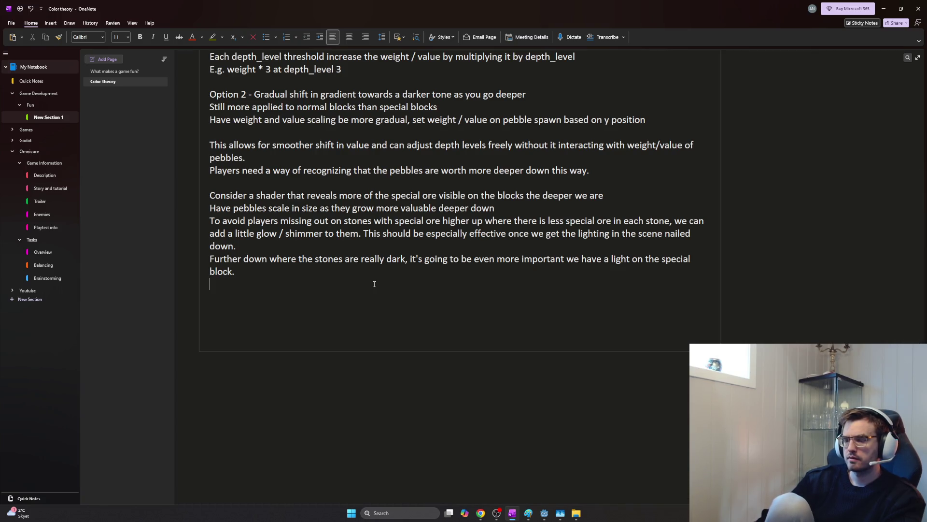
text(Ston)
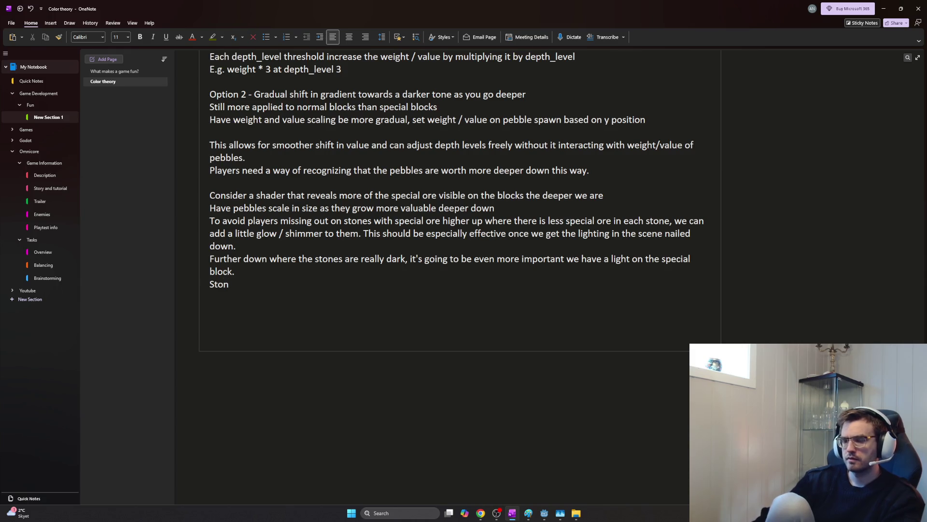
text(Shader: bACK)
key(BackSpace)
key(BackSpace)
key(BackSpace)
key(BackSpace)
key(Return)
text(- BA)
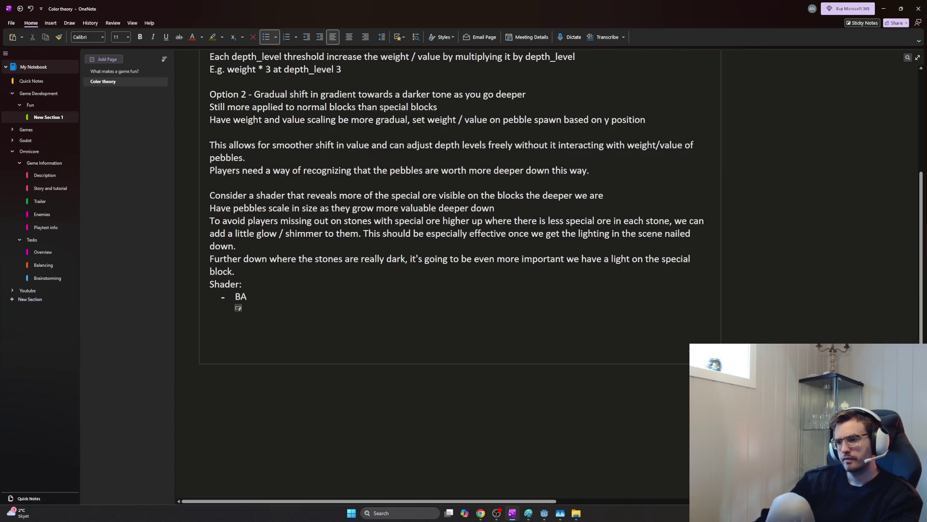
text(kground is the normal stone which )
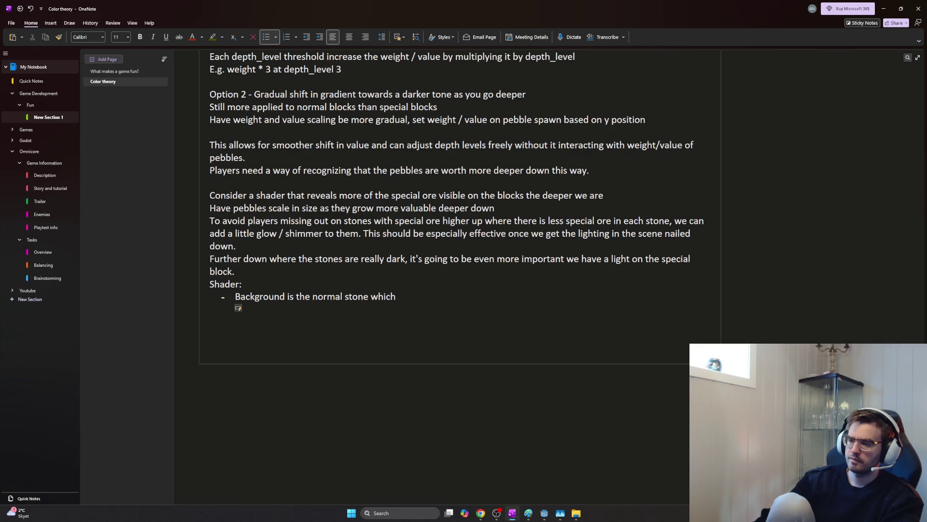
text(is scaled)
text(th the tint el)
- Reword the first bullet: background is the normal stone, same as everywhere else, with the same…
key(BackSpace)
key(BackSpace)
text(lev)
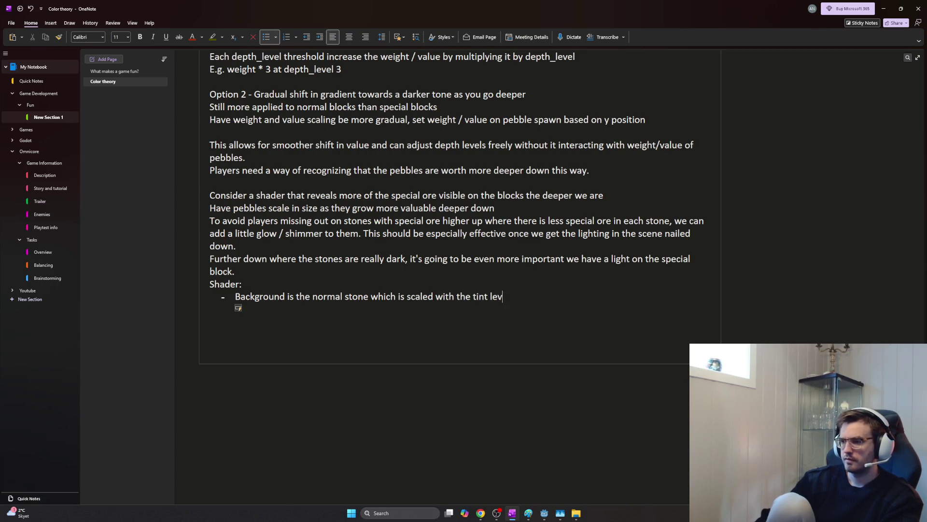
key(BackSpace)
key(BackSpace)
key(BackSpace)
key(BackSpace)
key(BackSpace)
key(BackSpace)
key(BackSpace)
key(BackSpace)
key(BackSpace)
key(BackSpace)
key(BackSpace)
key(BackSpace)
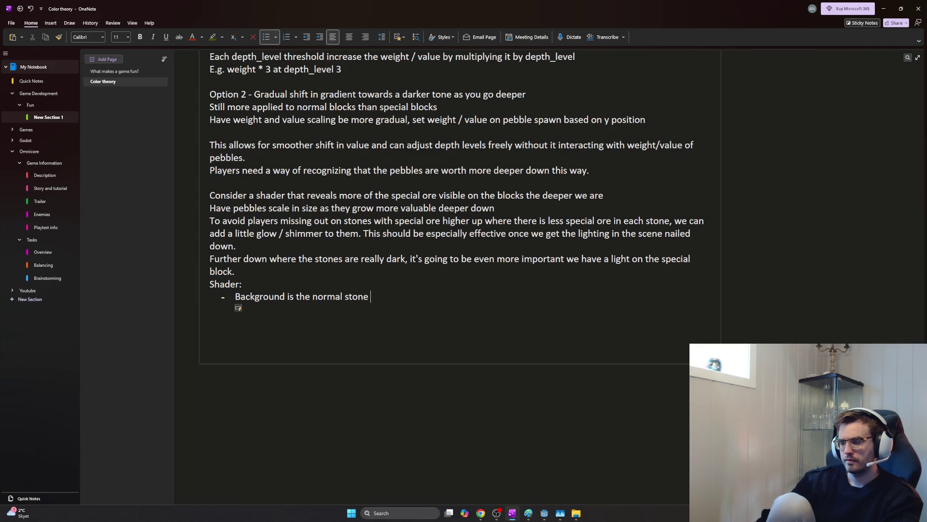
text(,same as w)
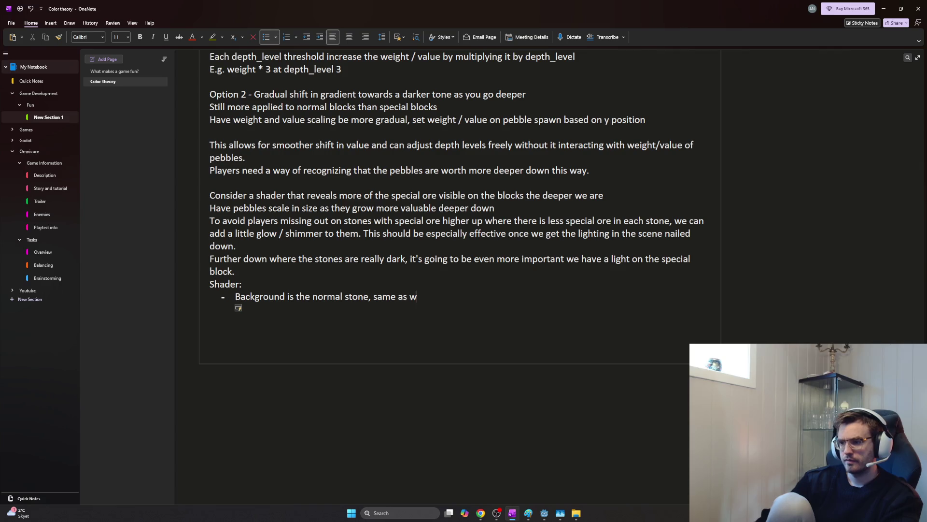
text(verywhere else,)
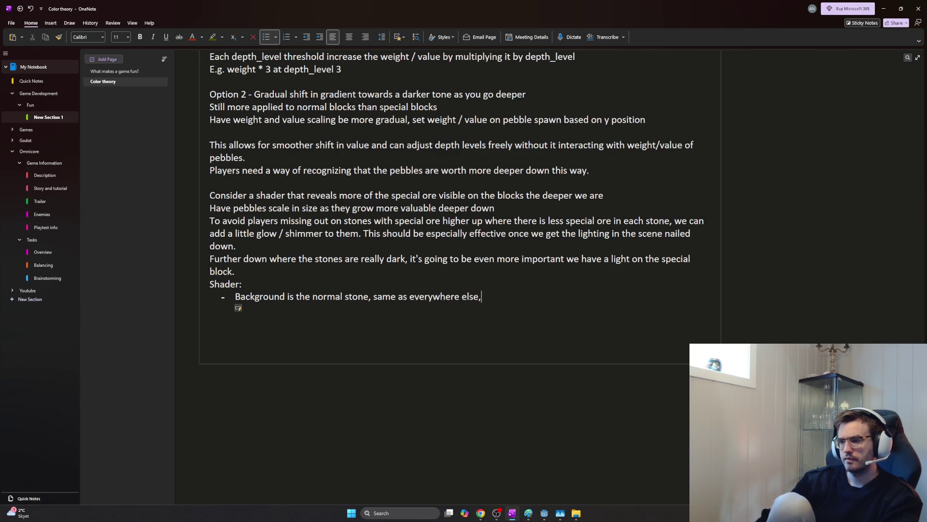
text( with the same )
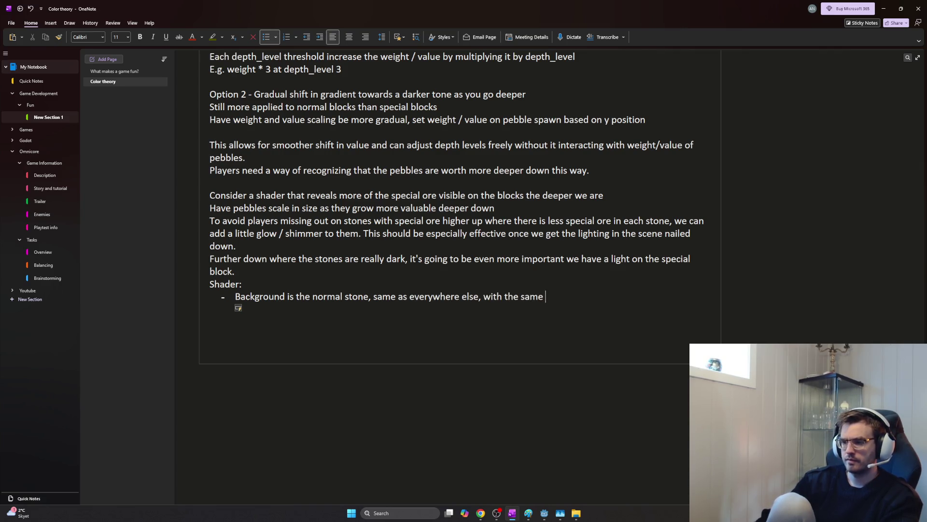
text(tint scaling)
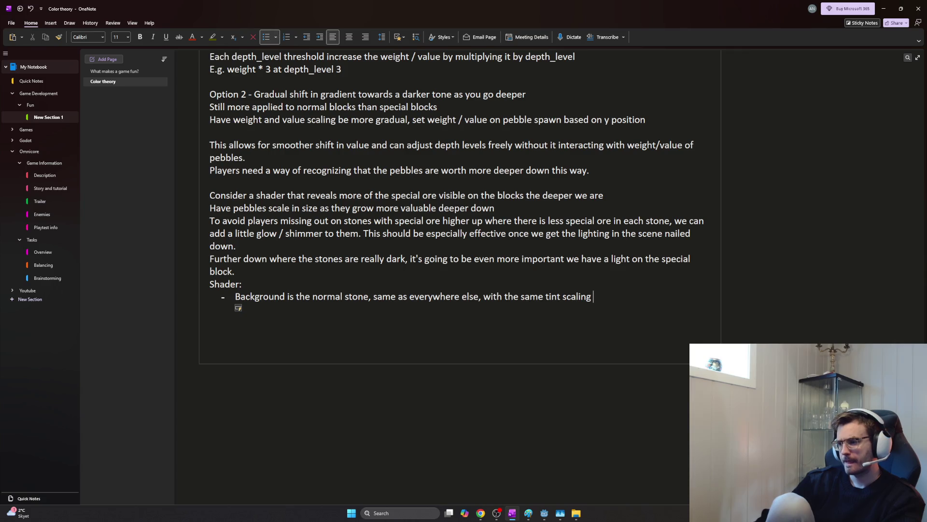
text(too.)
- Finish the first bullet with 'tint scaling too.' and start an empty second bullet, removing stray letters
key(Return)
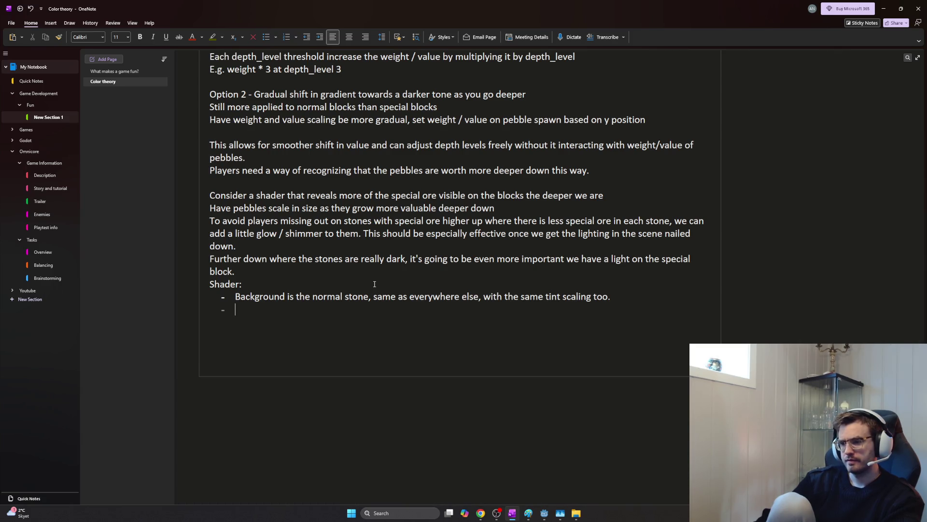
text(A)
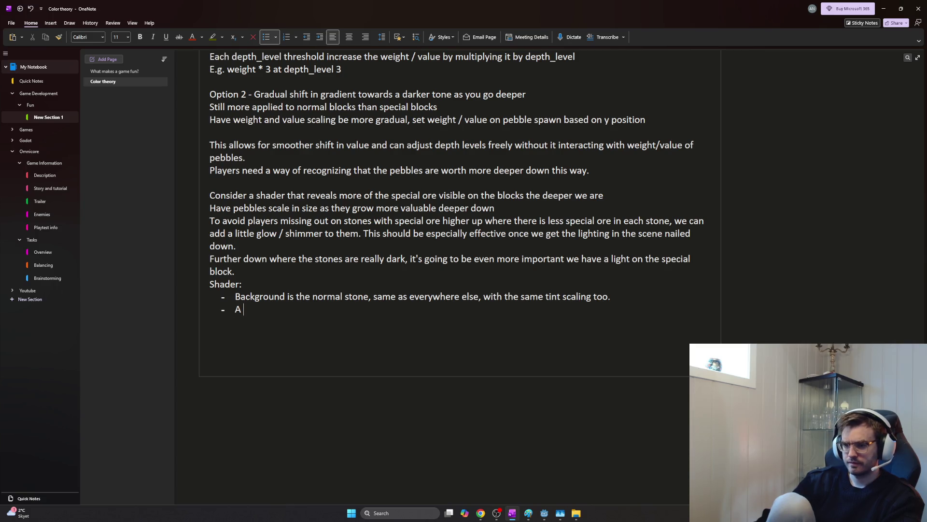
key(BackSpace)
key(BackSpace)
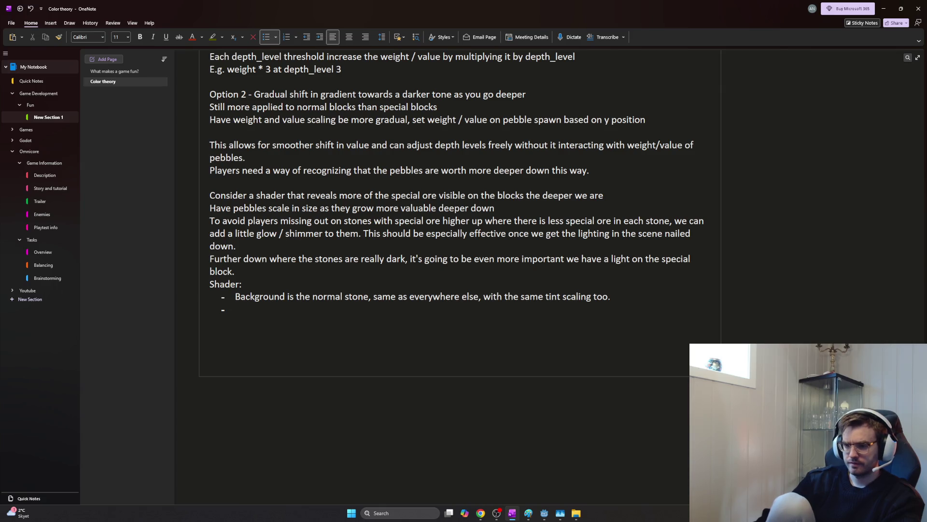
text(A)
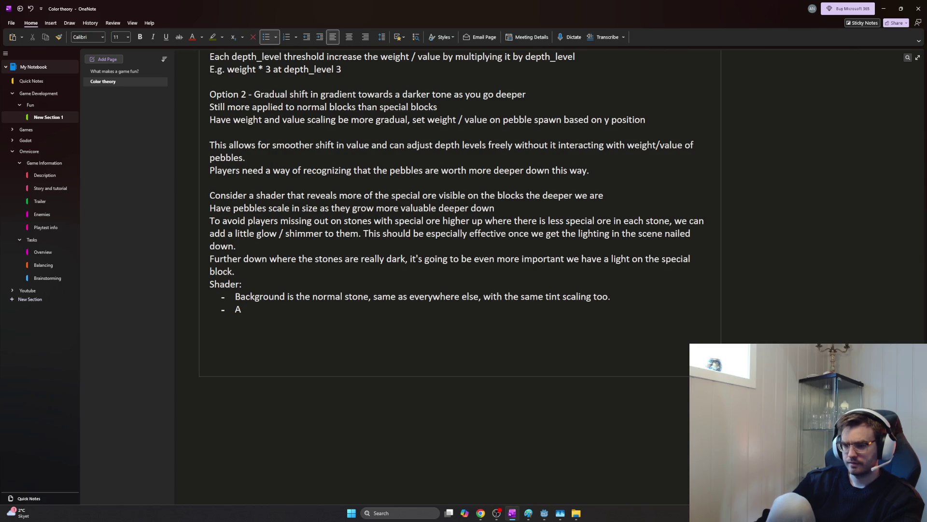
key(BackSpace)
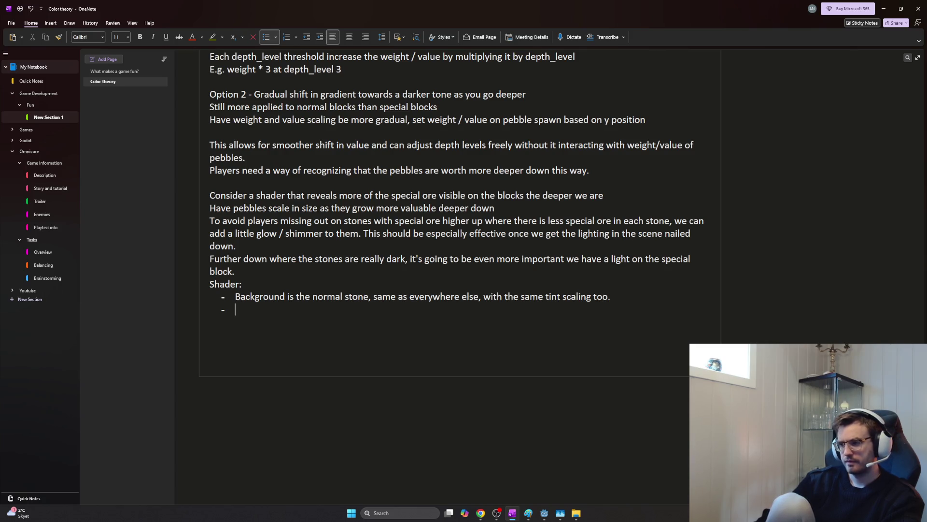
text(Spots of)
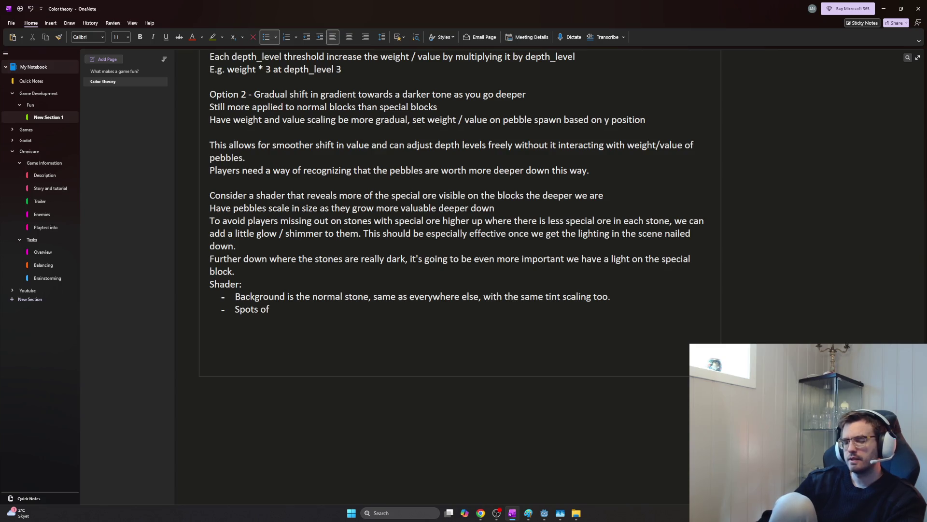
text(Whi)
- Replace the 'Spots of the' wording in the second bullet with 'A second texture is added'
key(BackSpace)
key(BackSpace)
key(BackSpace)
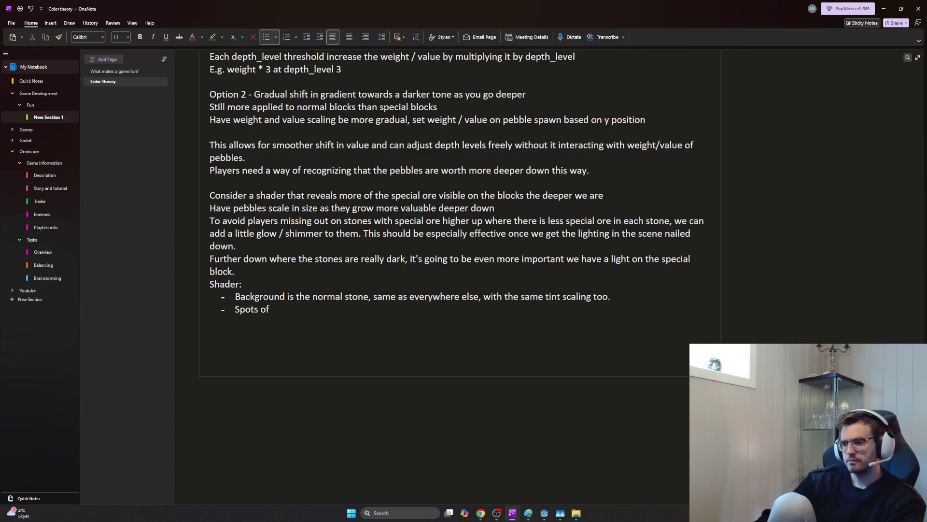
text(the)
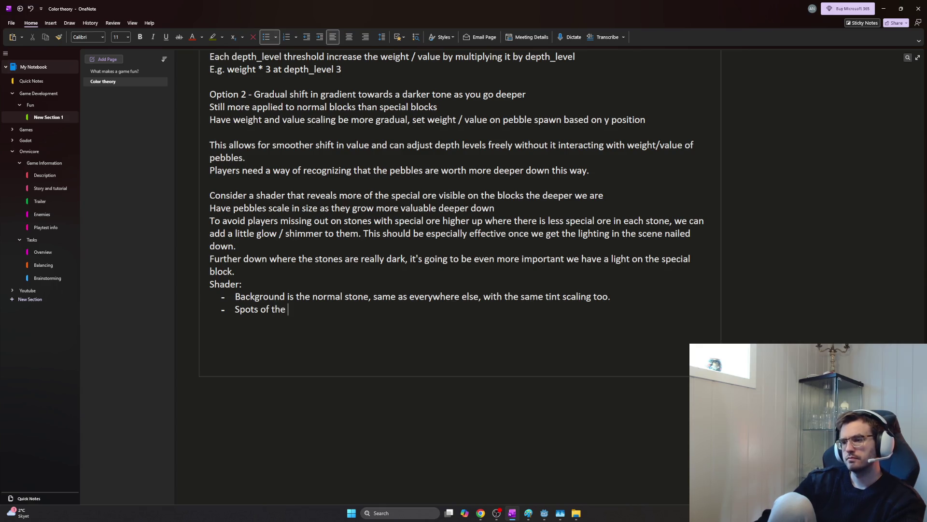
key(BackSpace)
key(BackSpace)
key(BackSpace)
key(BackSpace)
text(the)
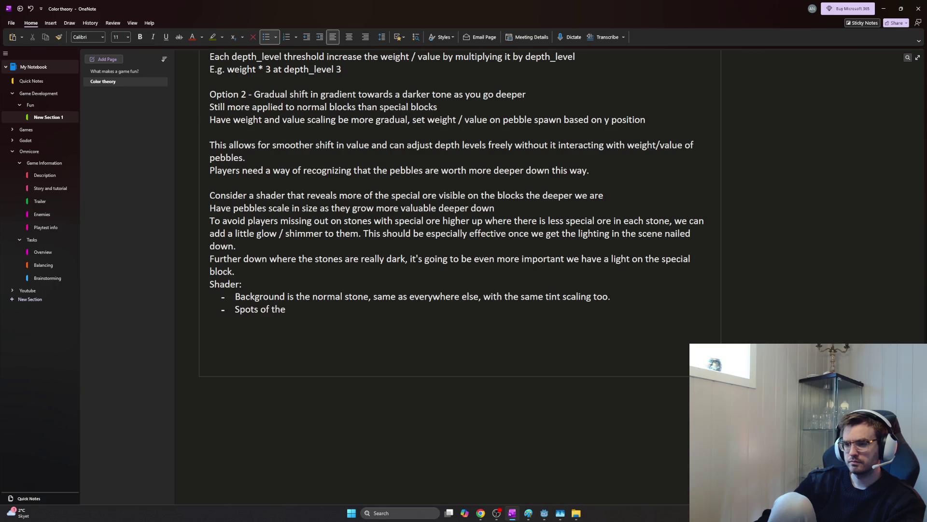
key(BackSpace)
key(BackSpace)
key(BackSpace)
key(BackSpace)
key(BackSpace)
key(BackSpace)
text(A sceond)
key(BackSpace)
key(BackSpace)
key(BackSpace)
key(BackSpace)
text(econd texture is)
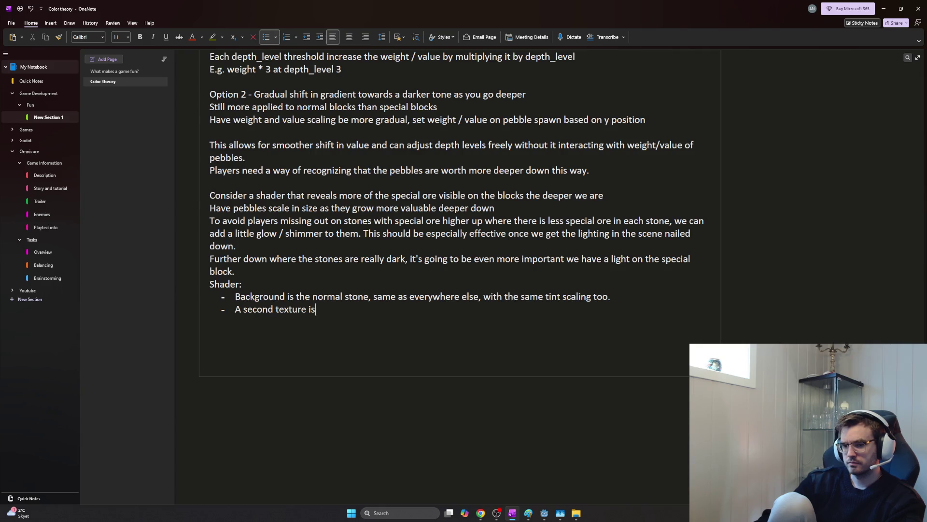
text(ded)
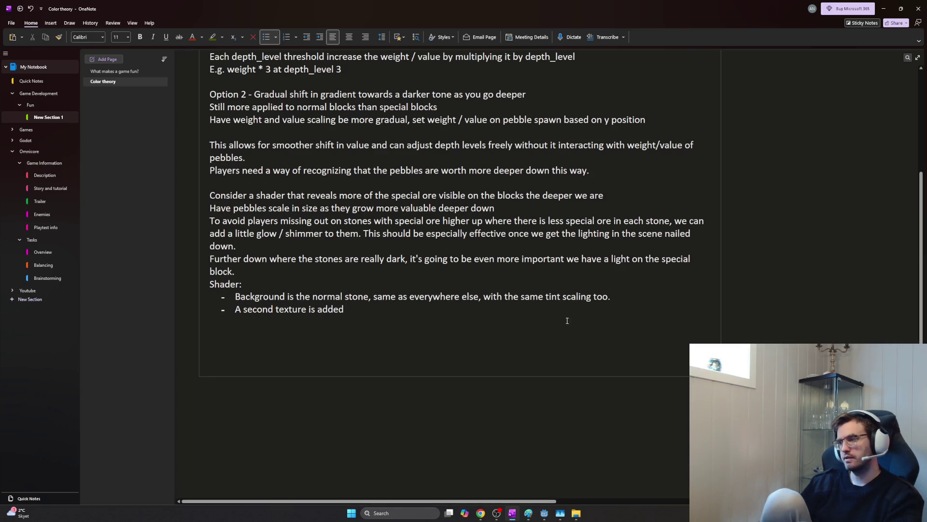
- Switch from OneNote to Godot and launch an Omnicore debug run with F5, starting to mine
key(alt+Tab)
key(alt+shift+Tab)
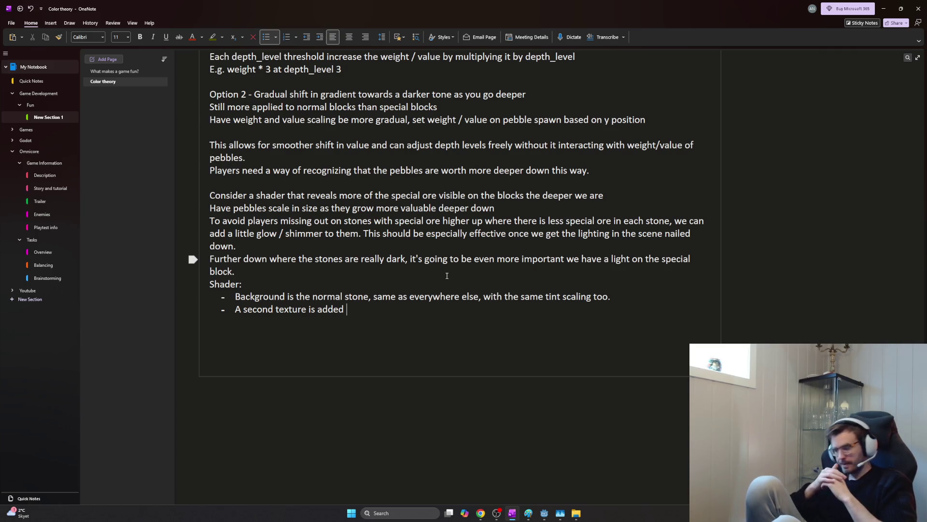
key(alt+Tab)
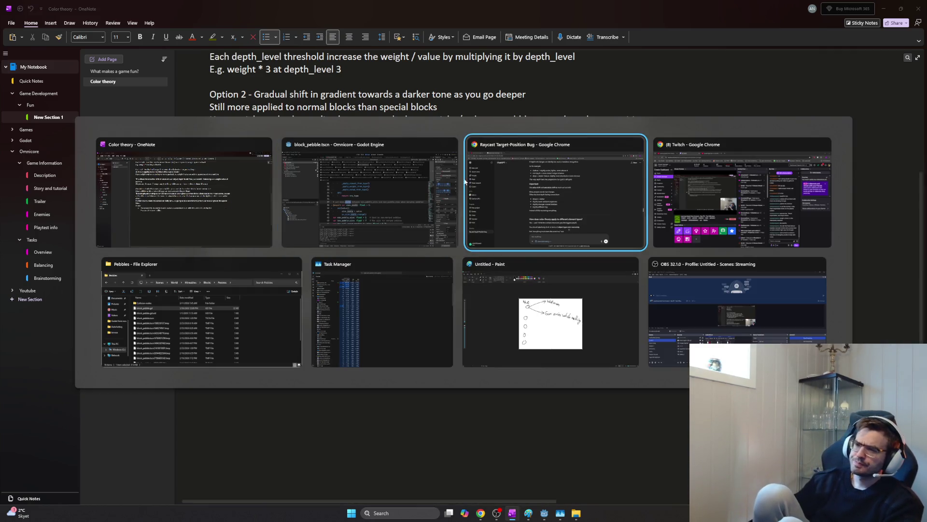
key(F5)
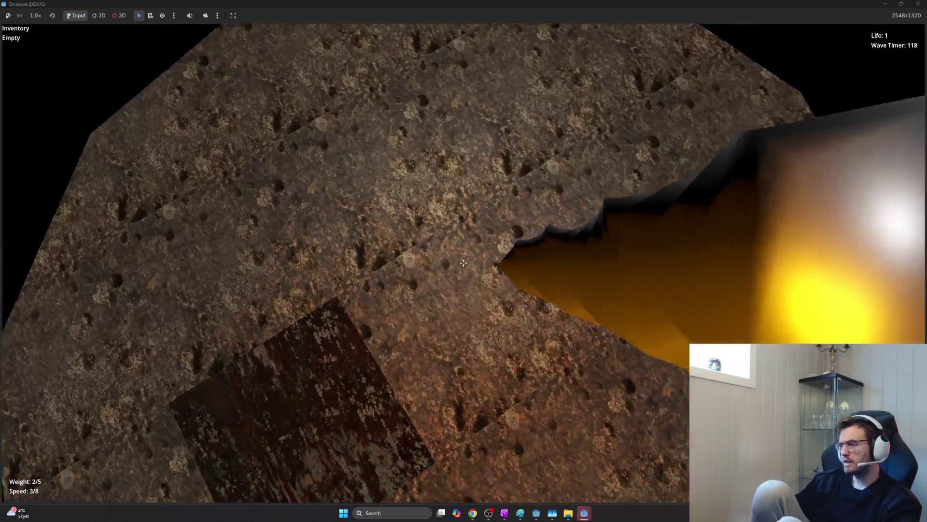
click(463, 262)
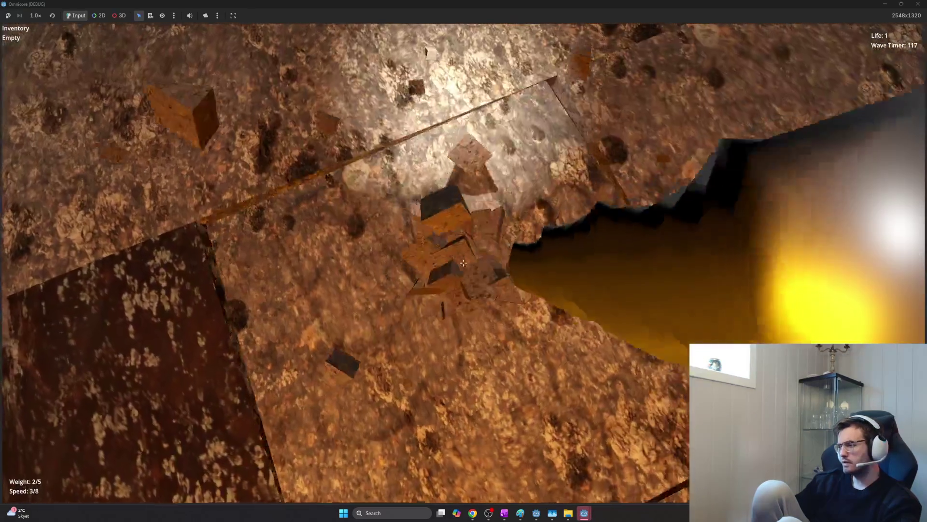
- Dig through the stone blocks and rock walls with the pickaxe to see deeper stone
click(463, 262)
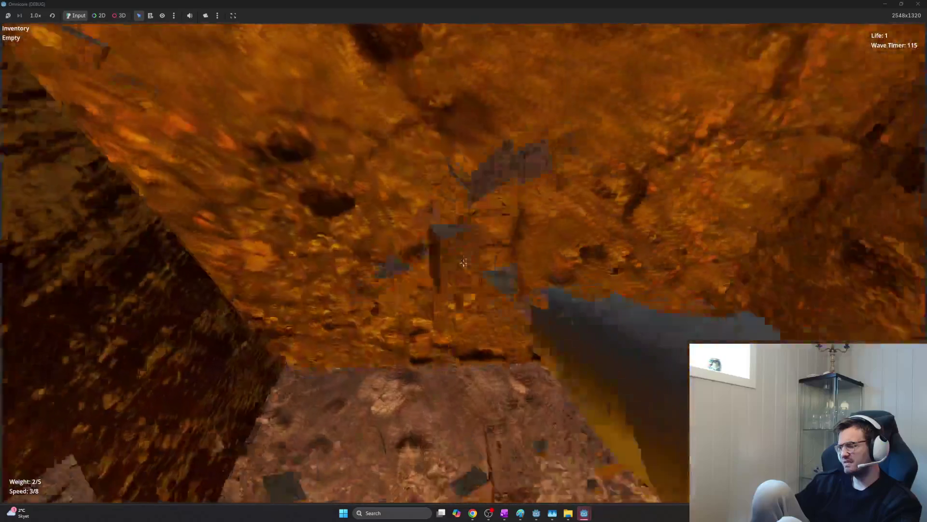
click(462, 262)
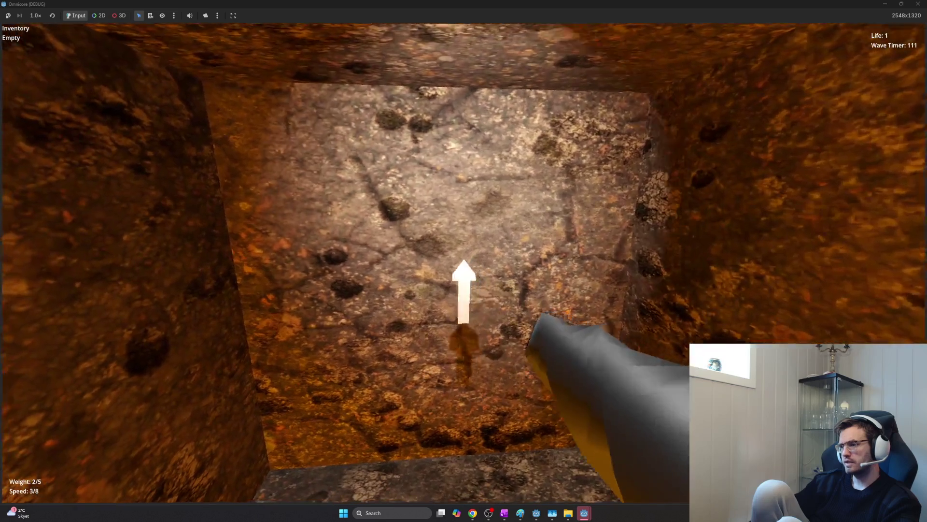
click(463, 262)
click(463, 262)
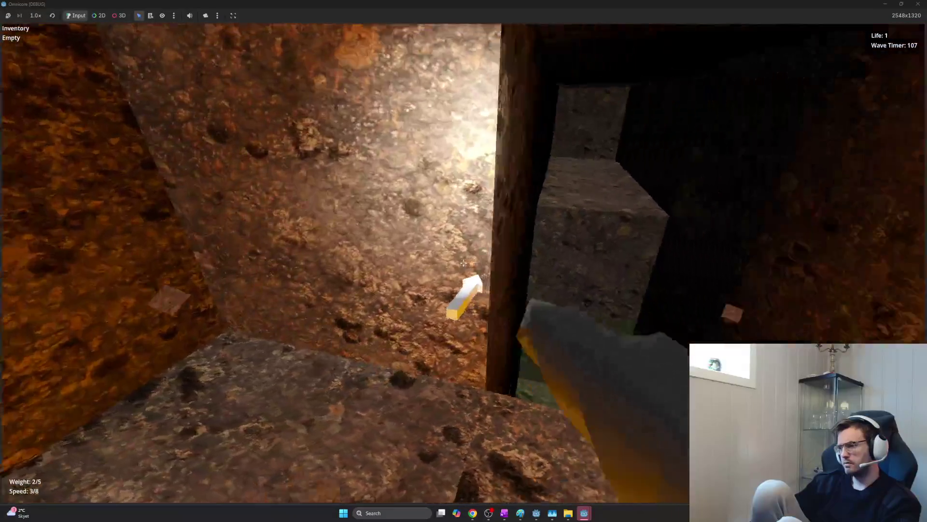
click(463, 263)
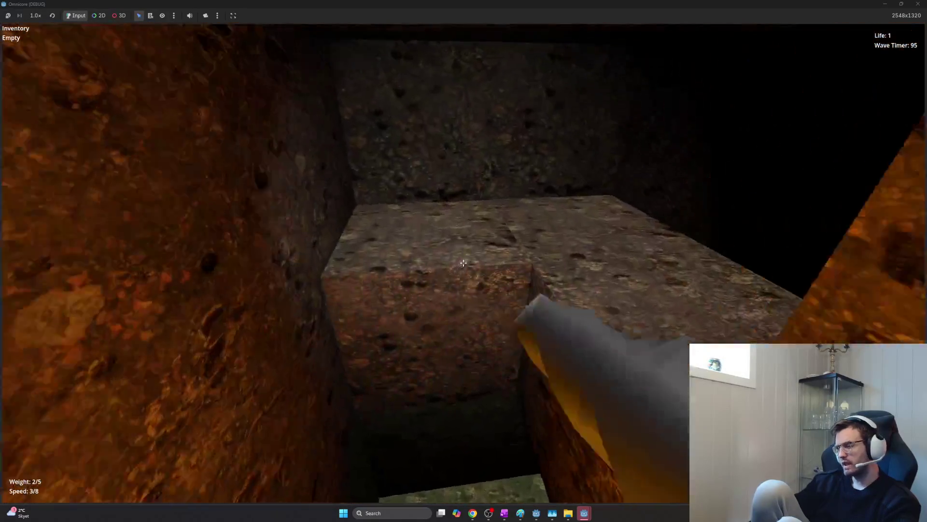
click(463, 260)
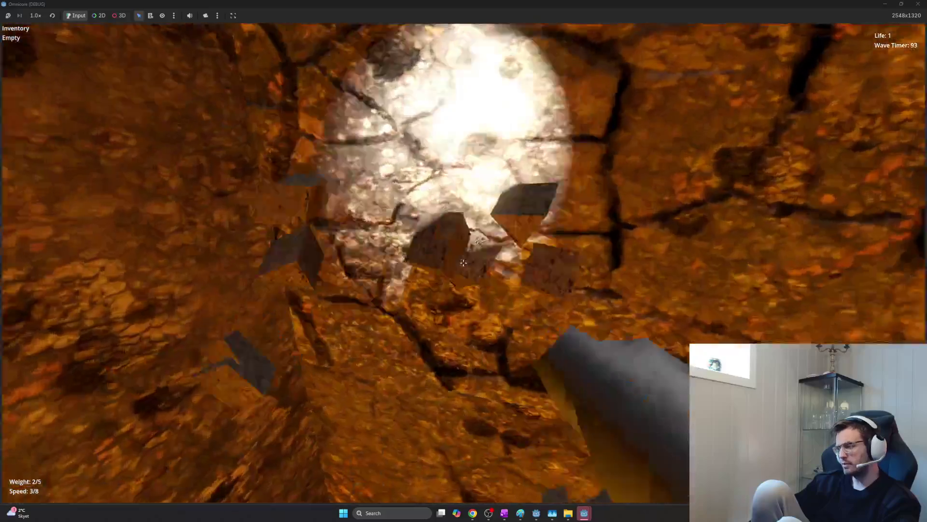
click(464, 261)
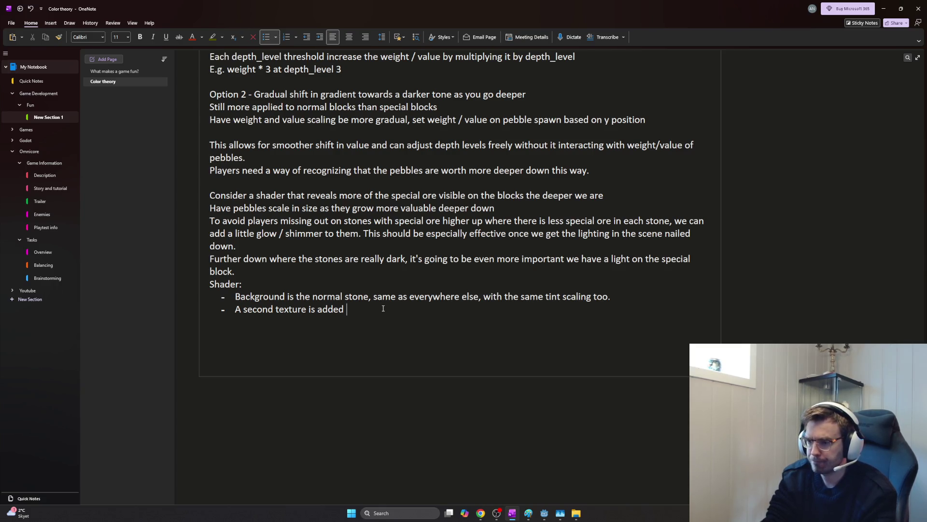
text(to the shader)
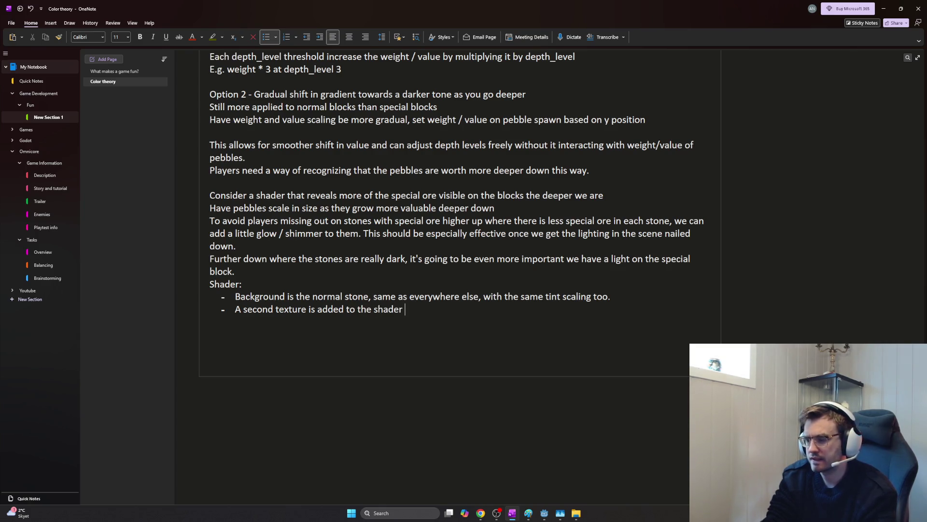
text( representing the ore)
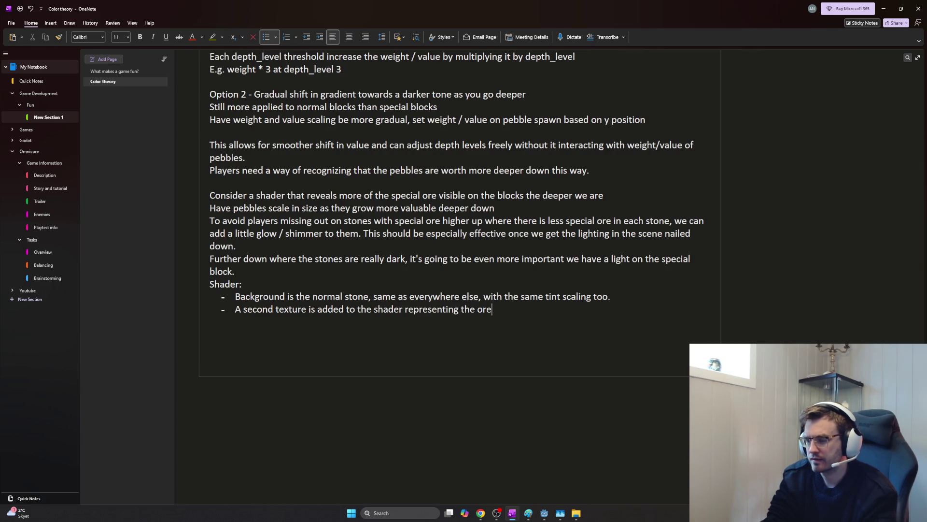
- Write the third Shader bullet: a normal map can set which pixels are drawn, fixing typos
key(Return)
text(This texture)
key(BackSpace)
key(BackSpace)
key(BackSpace)
key(BackSpace)
key(BackSpace)
key(BackSpace)
key(BackSpace)
key(BackSpace)
key(BackSpace)
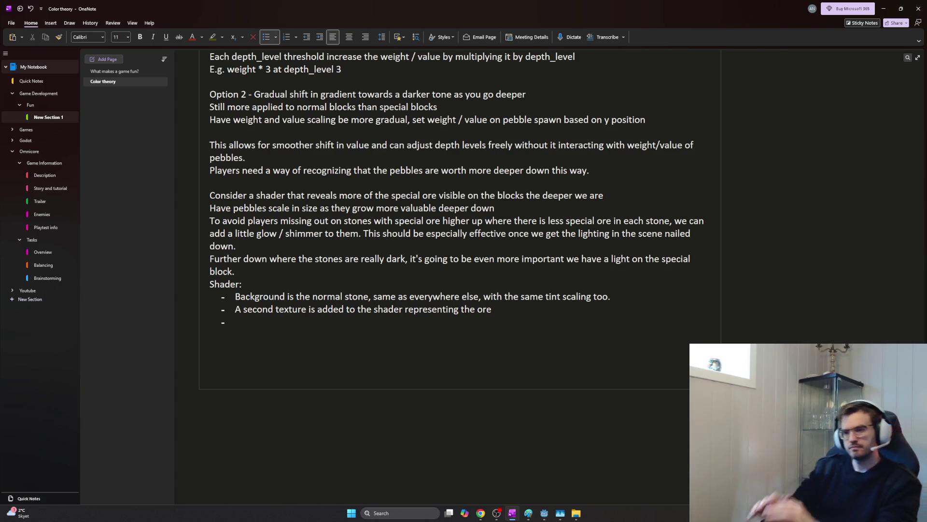
text(A)
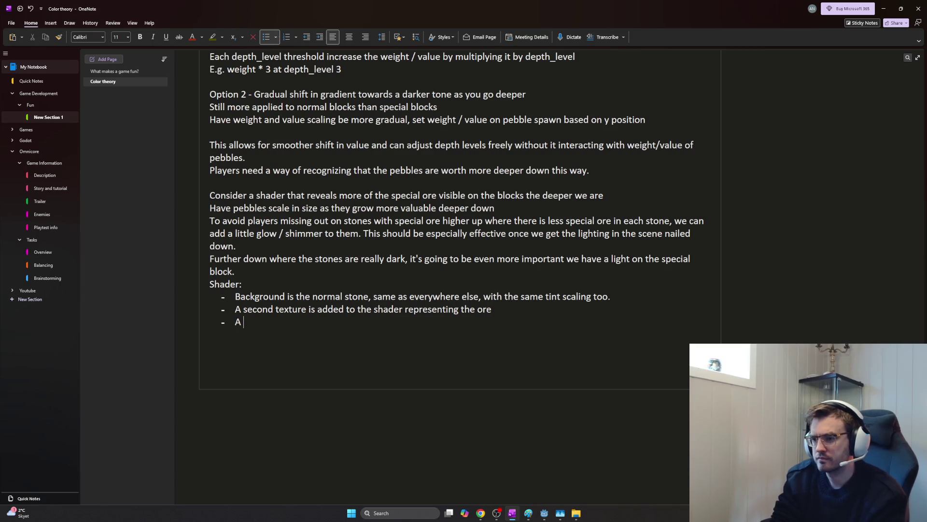
text( m)
key(BackSpace)
key(BackSpace)
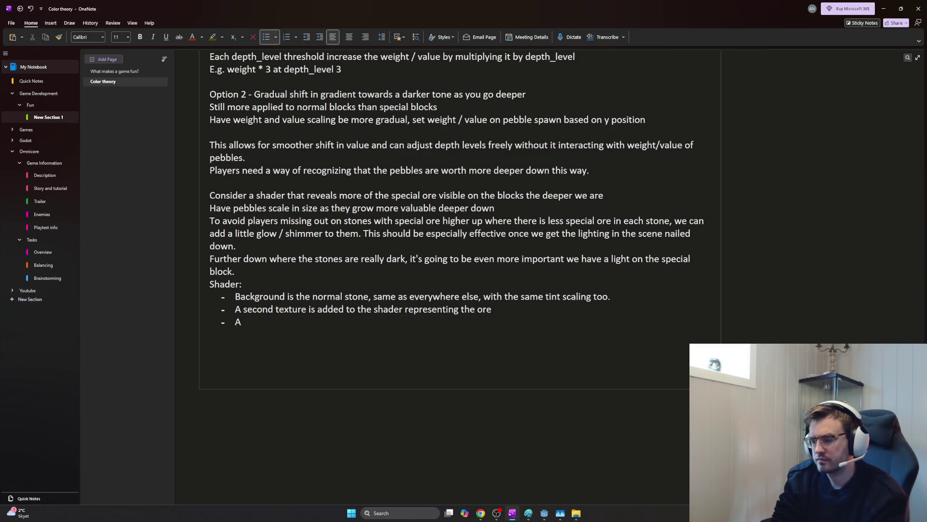
key(BackSpace)
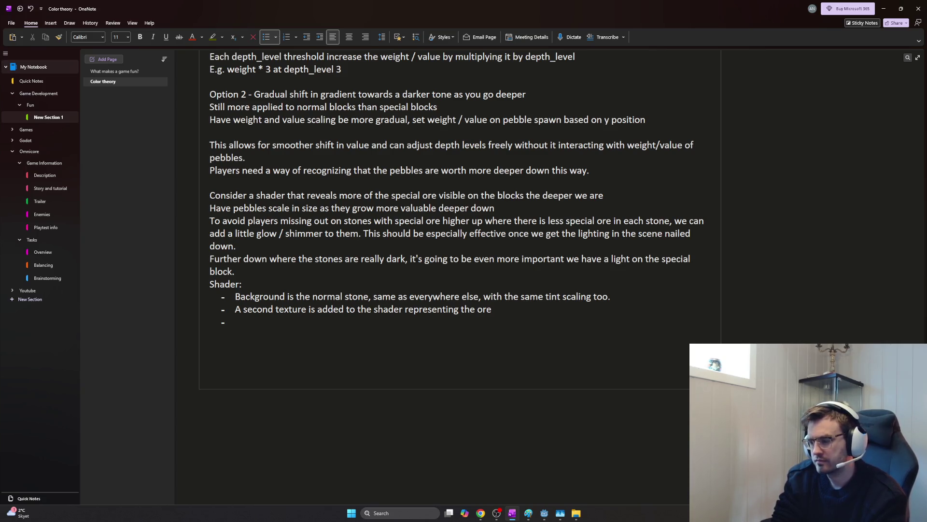
text(A normal map can be used to set)
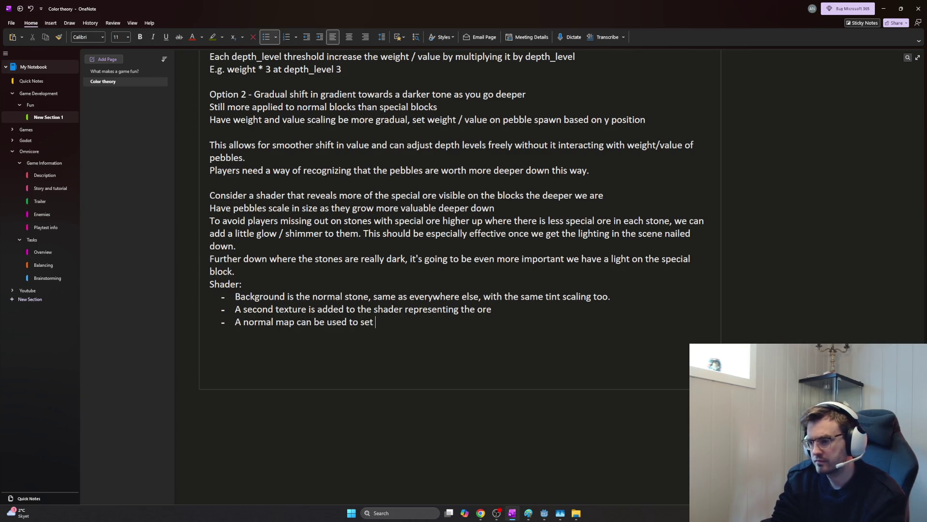
text( which pixels are going be)
key(BackSpace)
key(BackSpace)
key(BackSpace)
key(BackSpace)
text(drawn)
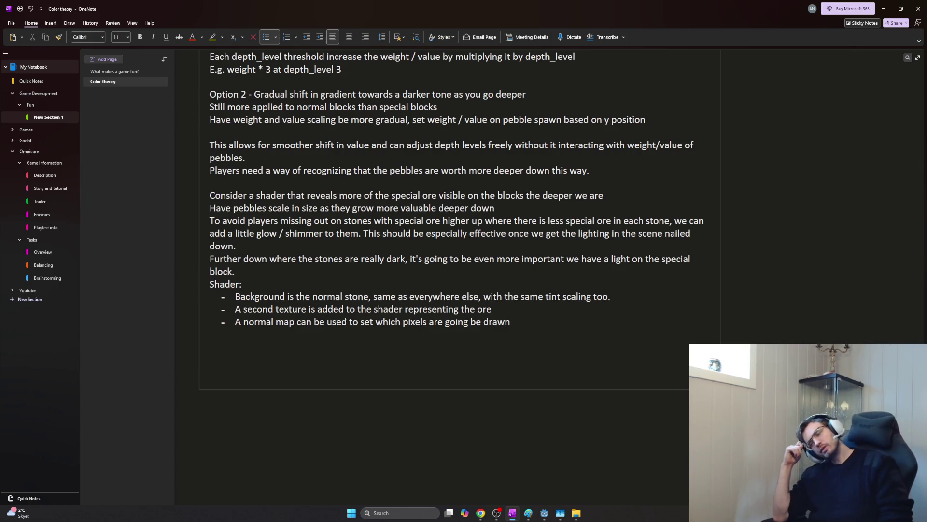
key(alt+Tab)
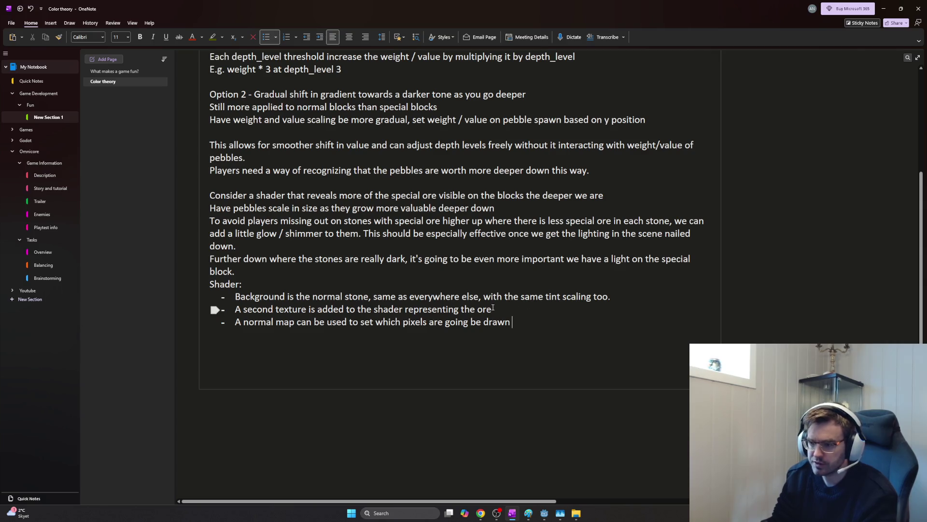
- Review the normal map bullet and append 'from the ore texture' at its end
click(216, 321)
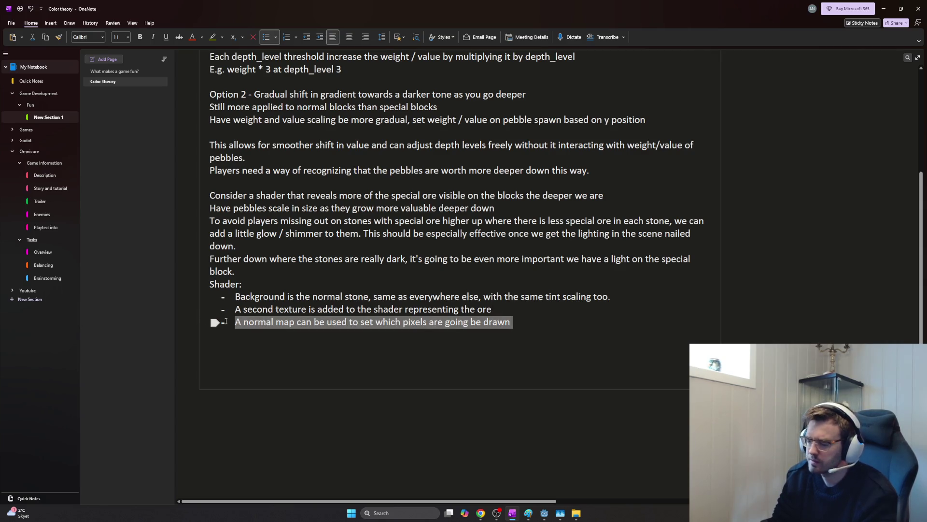
click(234, 322)
key(shift+Right)
drag(244, 322, 295, 321)
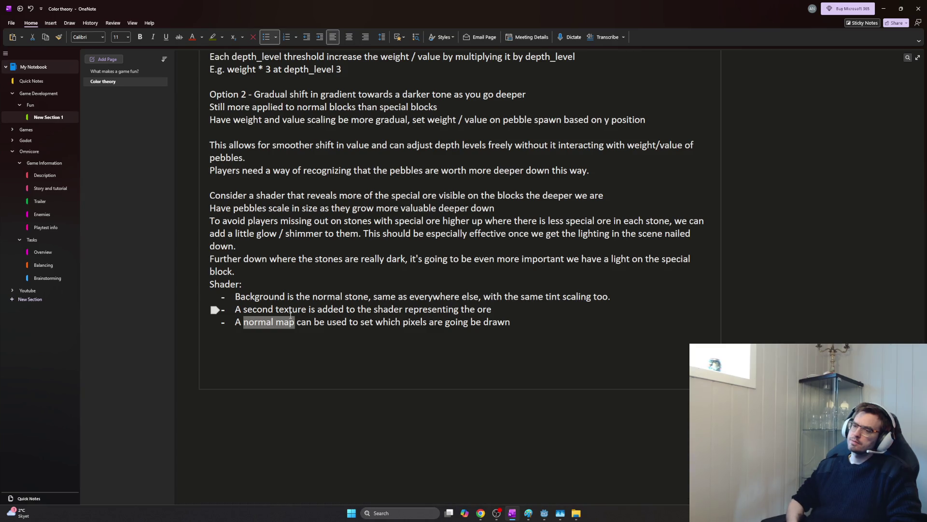
click(529, 325)
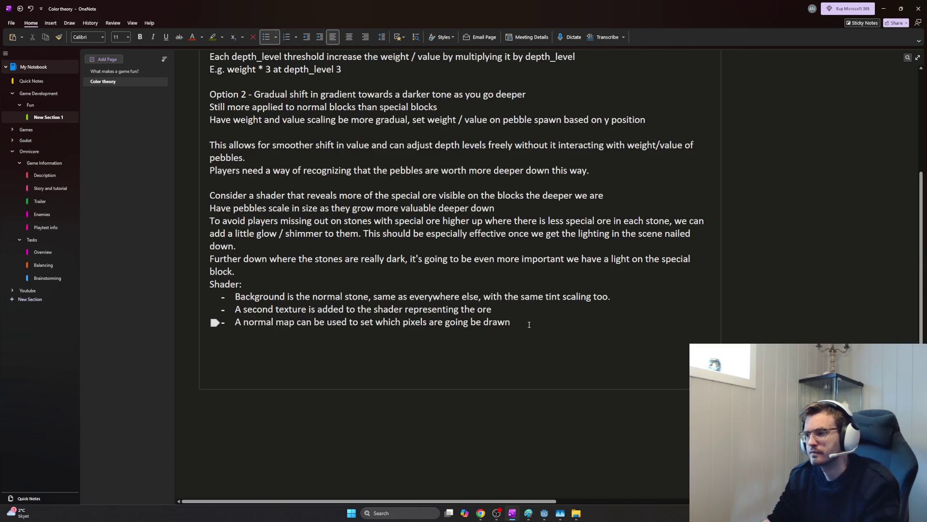
text(from the )
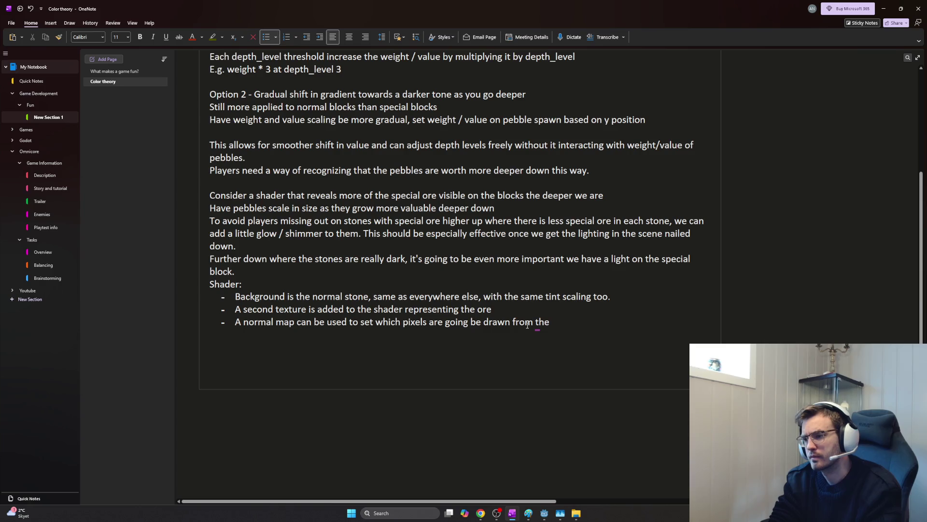
text(or)
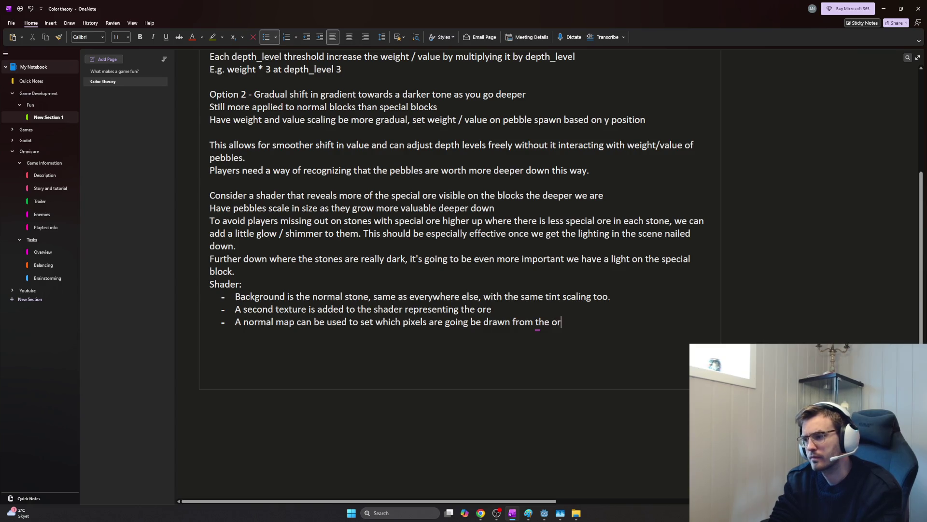
text(e texture)
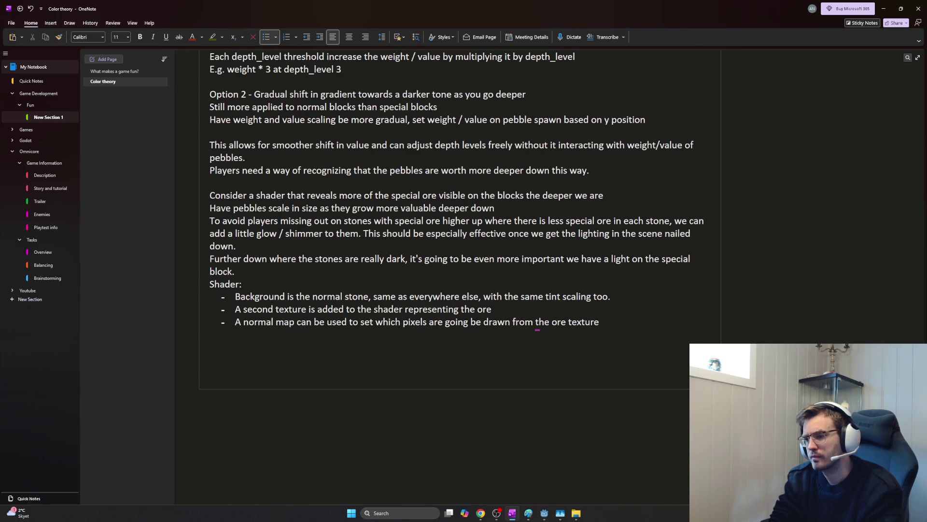
- Insert 'combined with a threshold value' before 'can' and start a fourth bullet
click(297, 324)
text(combined with )
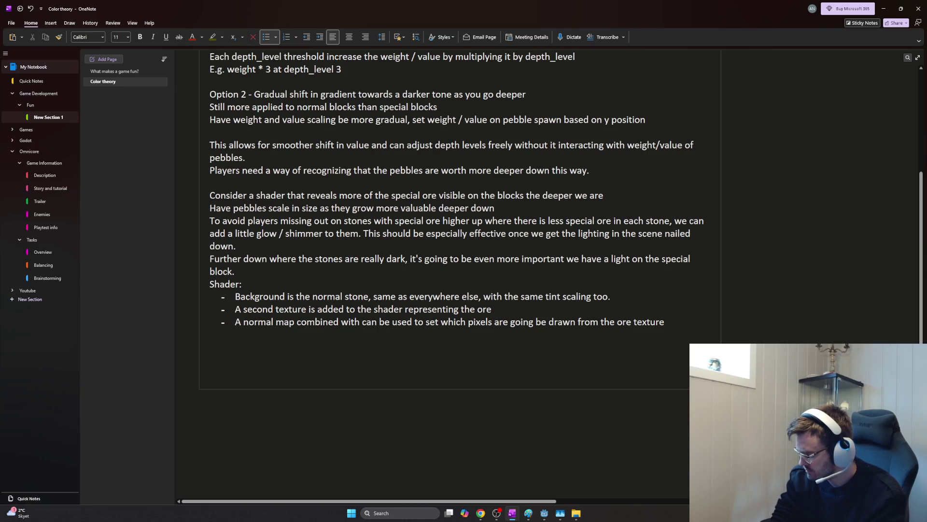
text(a threshold )
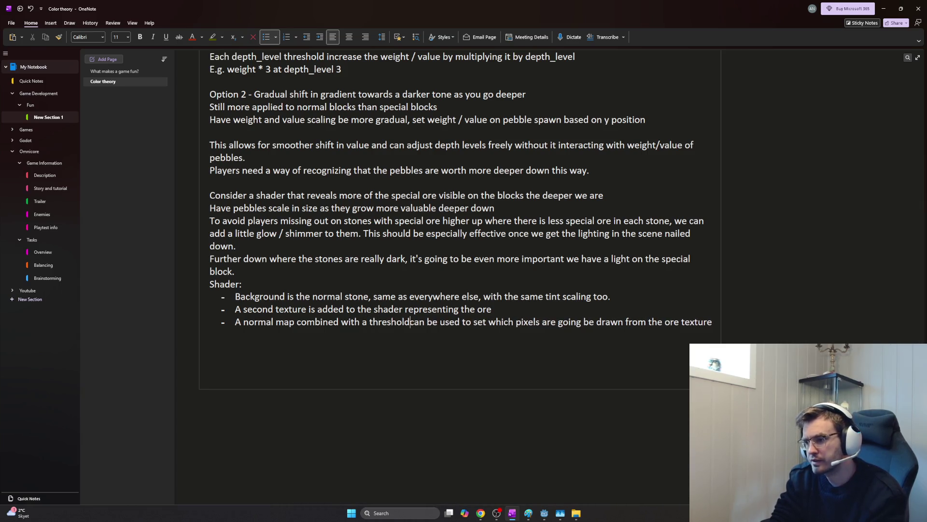
text(value)
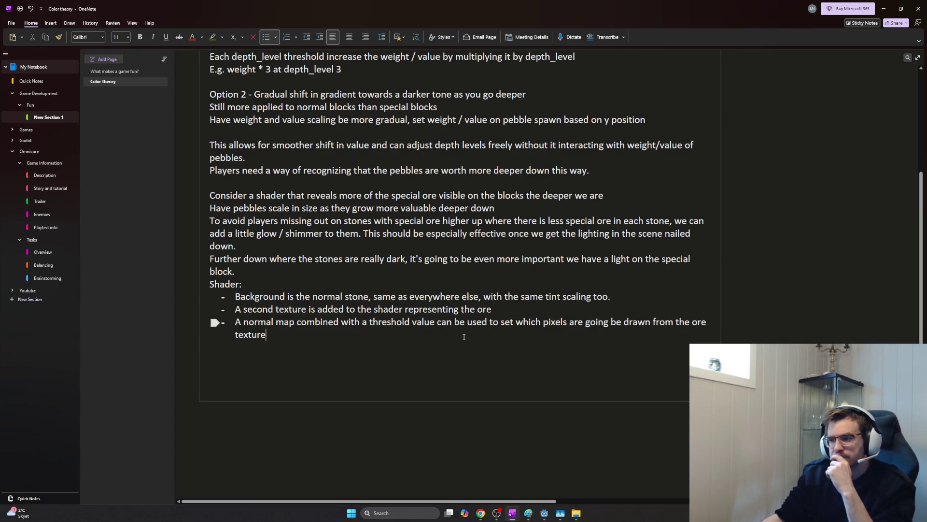
click(451, 345)
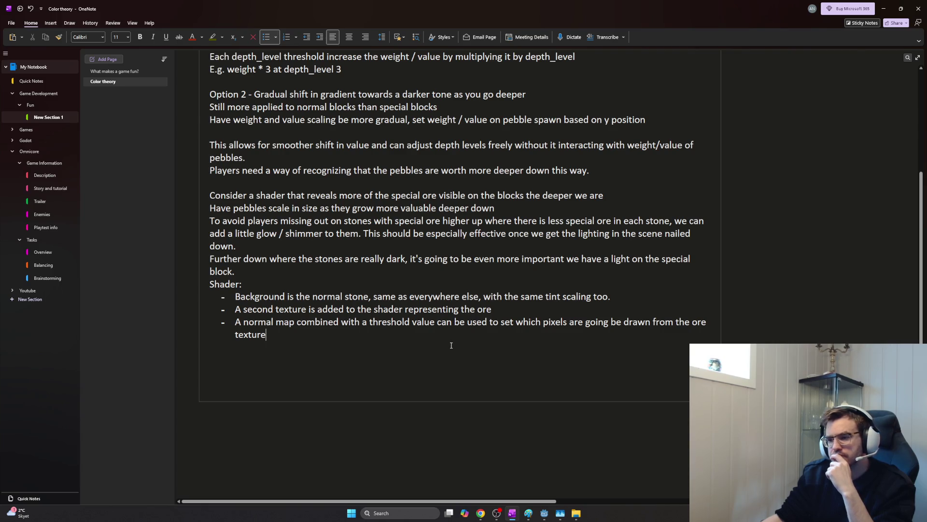
key(Return)
text(The ore texture can have a li)
- Write the fourth bullet: the ore texture gets a tiny emission to be easier to spot in the dark
key(BackSpace)
key(BackSpace)
text(tiny emission value which makes it easier to spot in the dark)
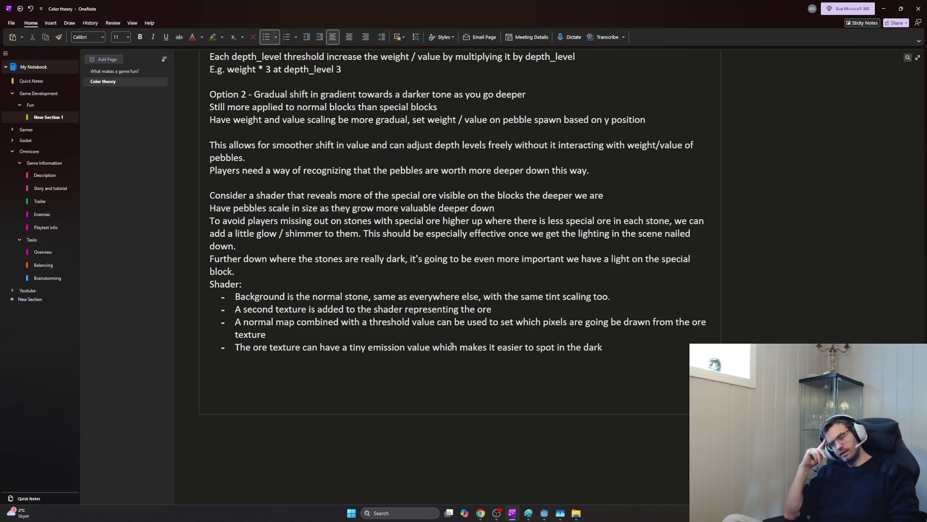
key(alt+Tab)
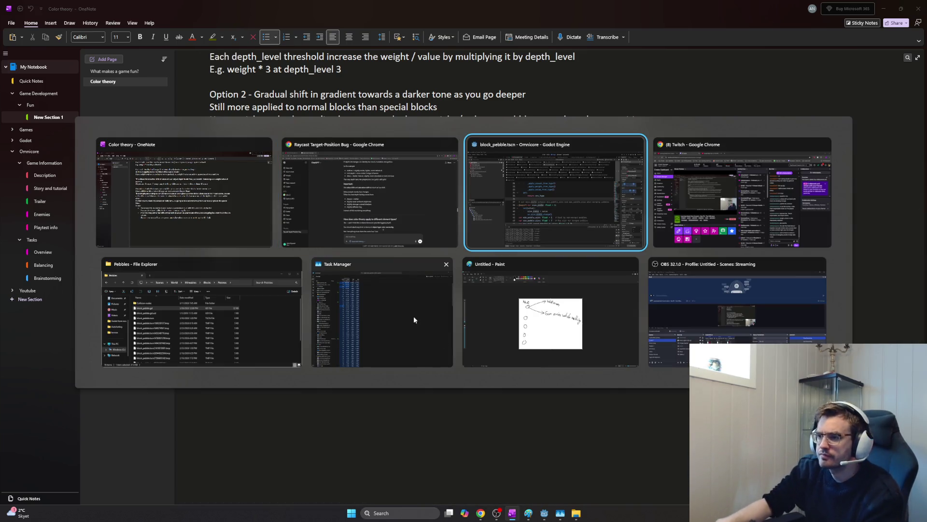
- In Paint, undo the old walk sketch and draw a stone block outline with four ore spots
click(488, 342)
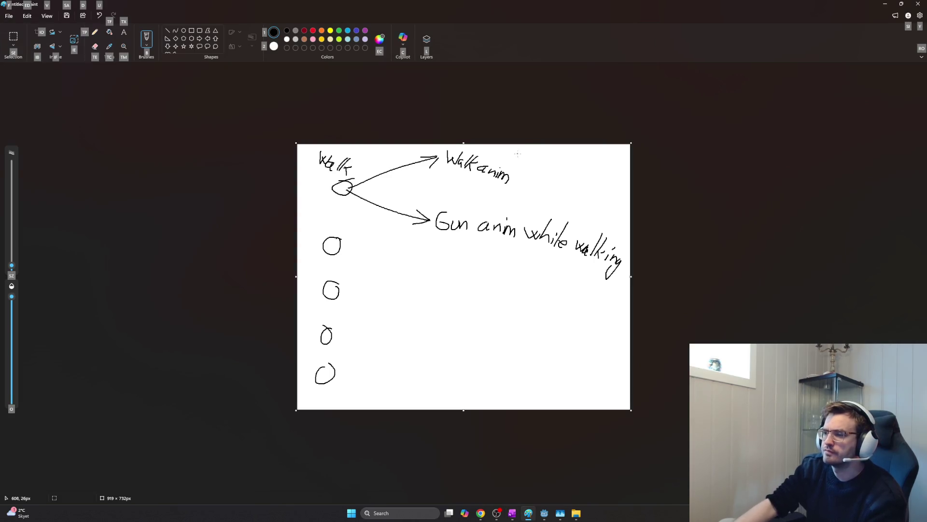
key(ctrl+z)
key(ctrl+z)
key(ctrl+z)
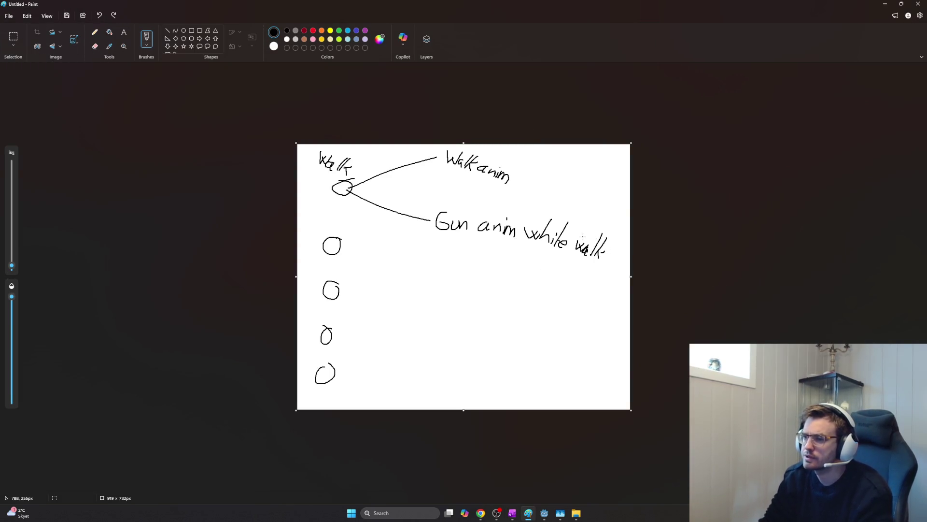
key(ctrl+z)
key(ctrl+z)
key(ctrl+z)
key(ctrl+z)
key(ctrl+z)
key(ctrl+z)
key(ctrl+z)
key(ctrl+z)
key(ctrl+z)
key(ctrl+z)
key(ctrl+z)
key(ctrl+z)
key(ctrl+z)
mouse_move(331, 390)
mouse_down()
mouse_move(598, 220)
mouse_move(415, 172)
mouse_up()
drag(411, 228, 428, 237)
drag(531, 257, 534, 274)
drag(428, 349, 438, 341)
drag(441, 290, 445, 286)
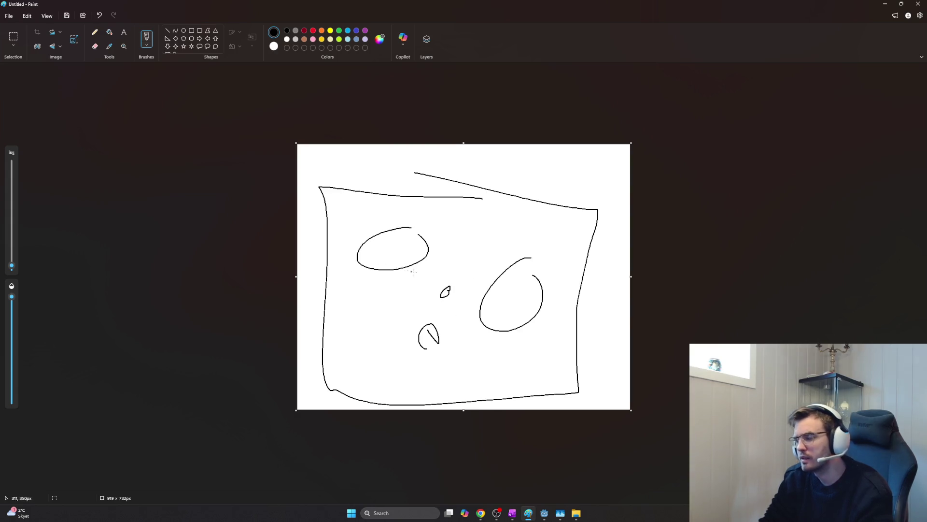
- Undo a hatch attempt in the left oval and close the gaps in the right and lower spots
mouse_move(370, 246)
mouse_down()
mouse_move(402, 231)
mouse_move(424, 239)
mouse_move(409, 227)
mouse_up()
key(ctrl+z)
key(ctrl+z)
key(ctrl+z)
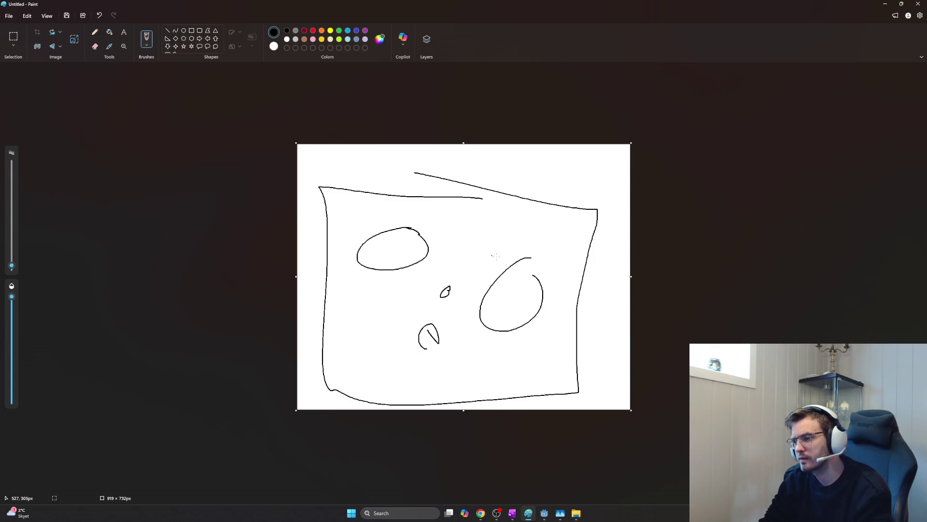
drag(520, 258, 537, 287)
drag(431, 341, 417, 351)
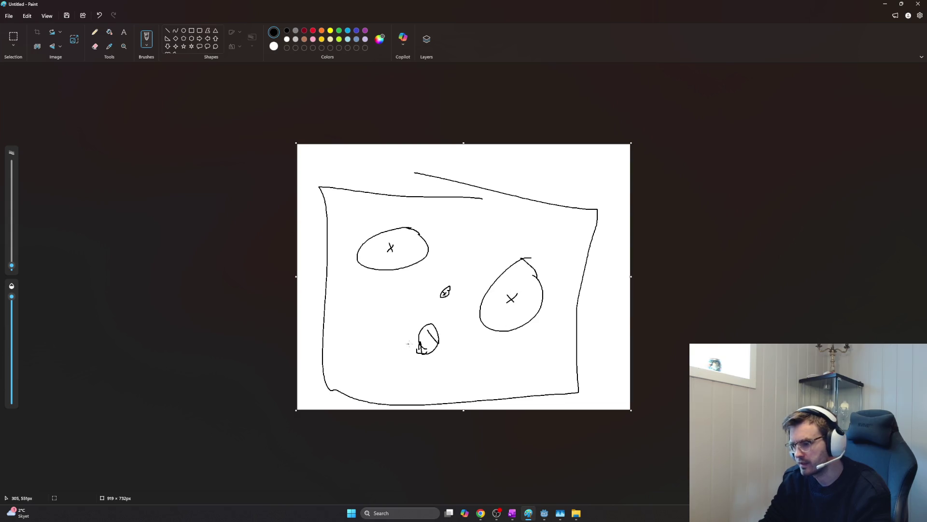
- Mark the right ore oval with a cross, undoing a stray stroke near the lower spot
drag(428, 340, 436, 346)
key(ctrl+z)
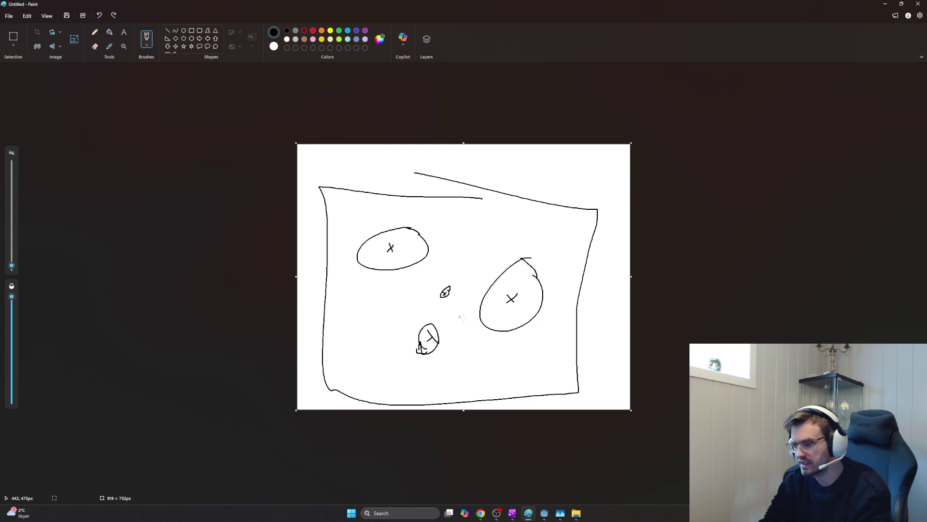
mouse_move(520, 296)
mouse_down()
mouse_move(505, 305)
mouse_move(517, 313)
mouse_up()
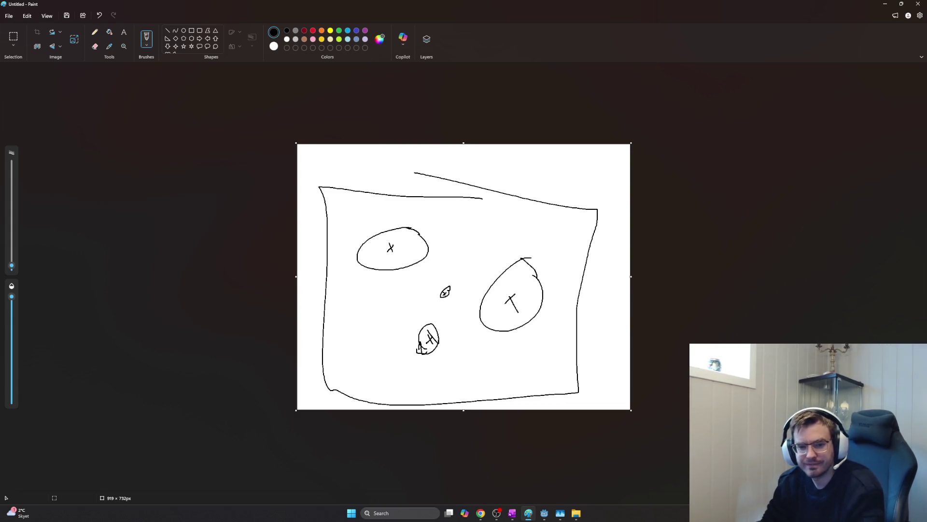
key(alt+Tab)
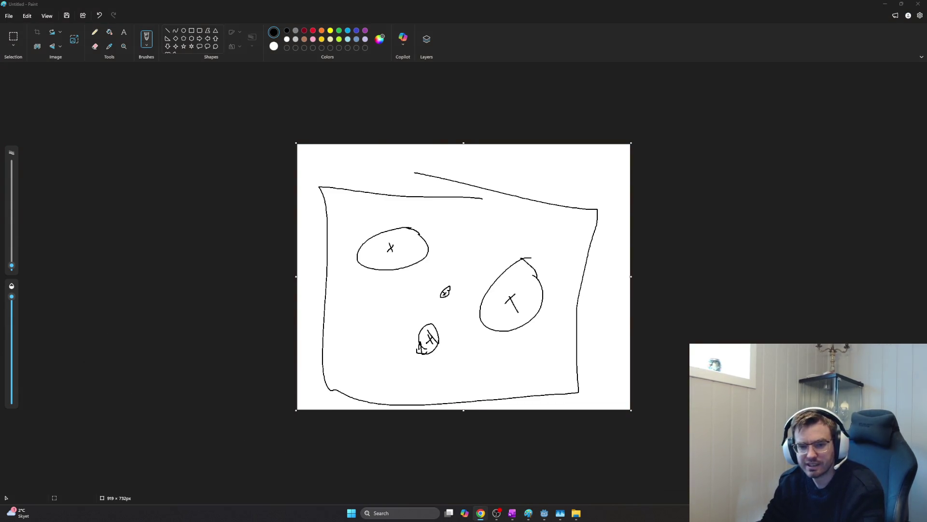
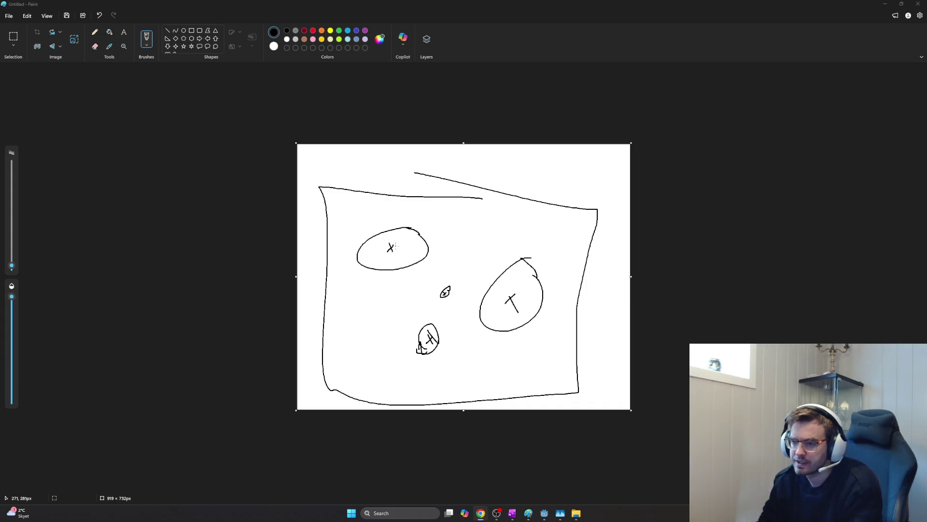
- Mark a short pencil stroke over the right oval's X, then switch to the OneNote notes
mouse_move(507, 293)
mouse_down()
mouse_move(514, 312)
mouse_move(512, 297)
mouse_up()
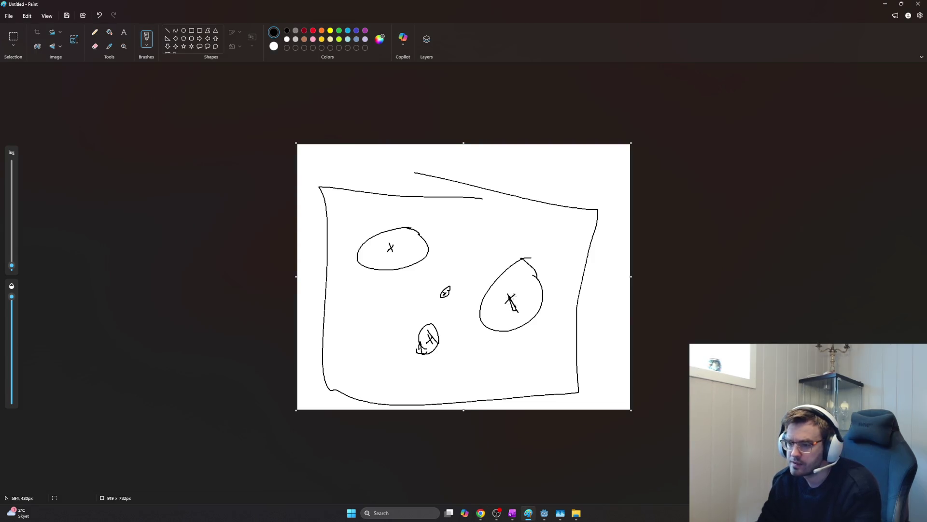
key(alt+Tab)
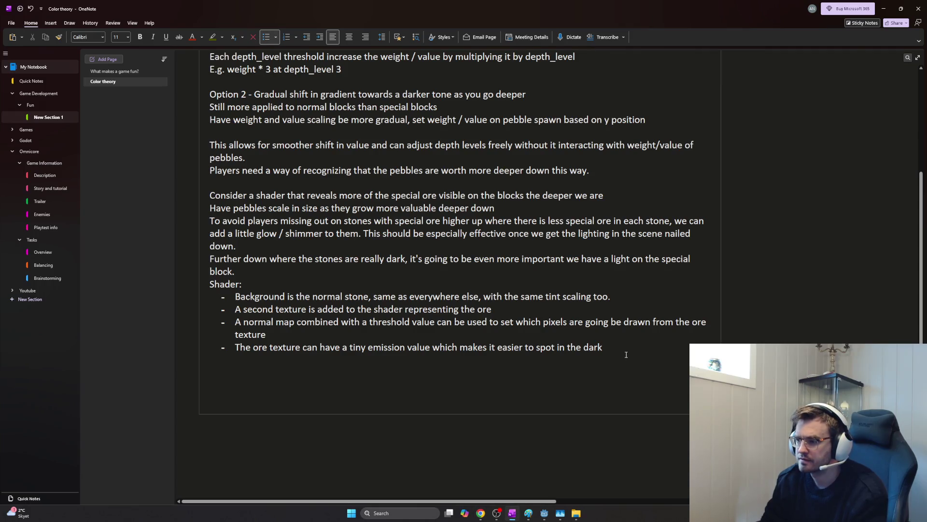
- Add an indented sub-bullet proposing a third emissive material for shiny spots in the ore, correcting wording as typed
key(Return)
key(Tab)
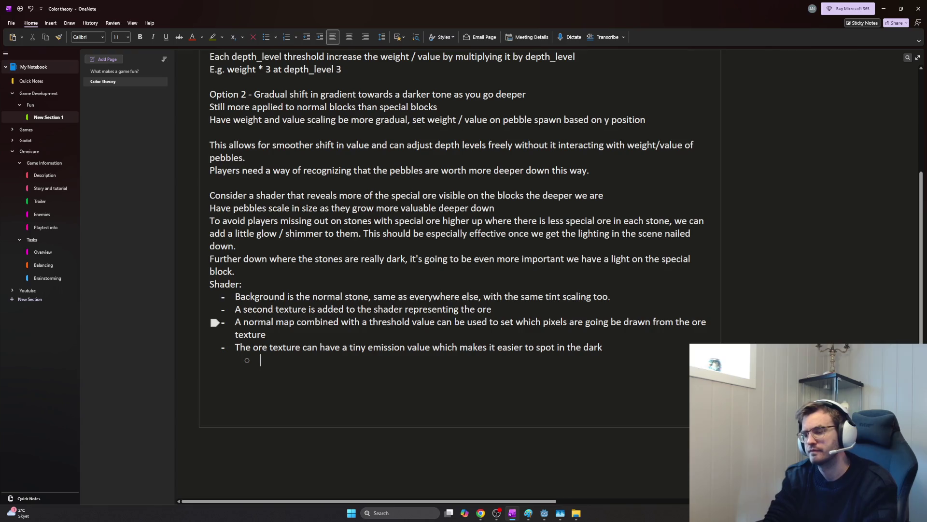
text(Alternatively a third )
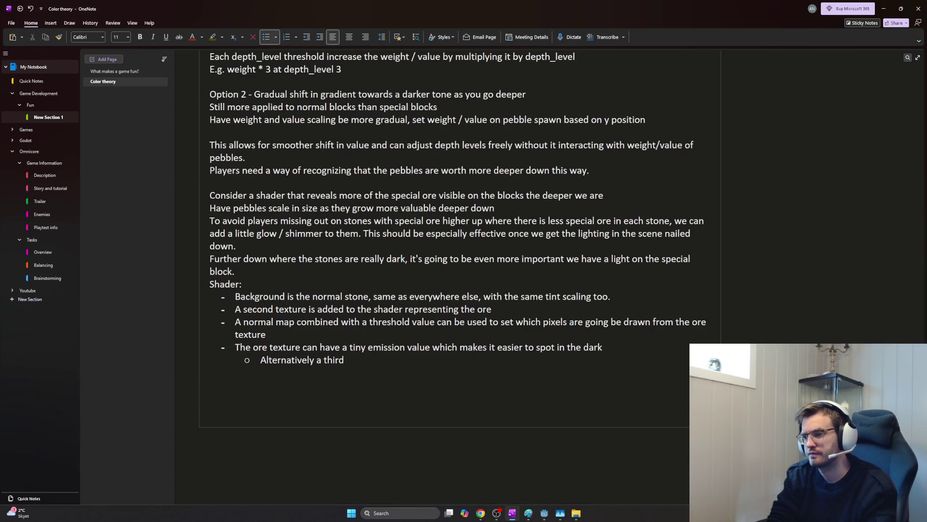
text(material using the )
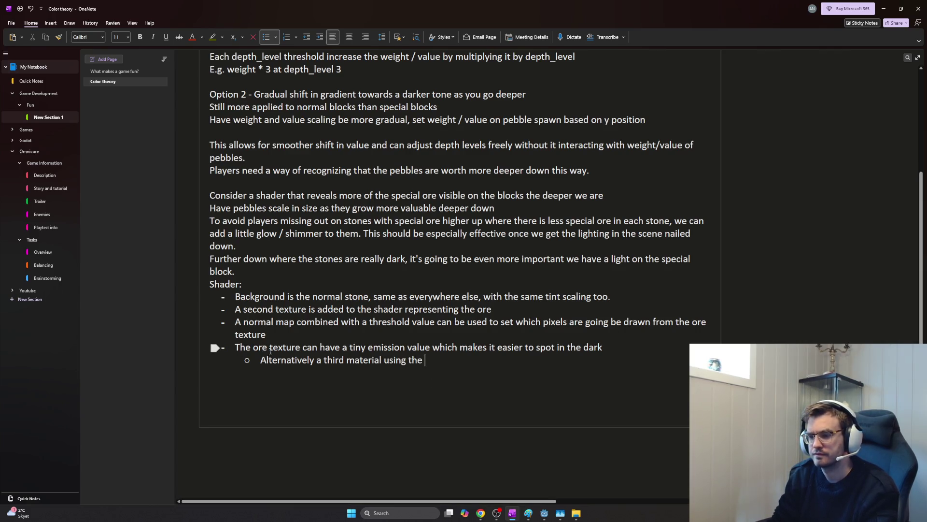
text(ore texture with emission can be spawnewd on)
key(BackSpace)
key(BackSpace)
key(BackSpace)
key(BackSpace)
key(BackSpace)
key(BackSpace)
text(ed on this)
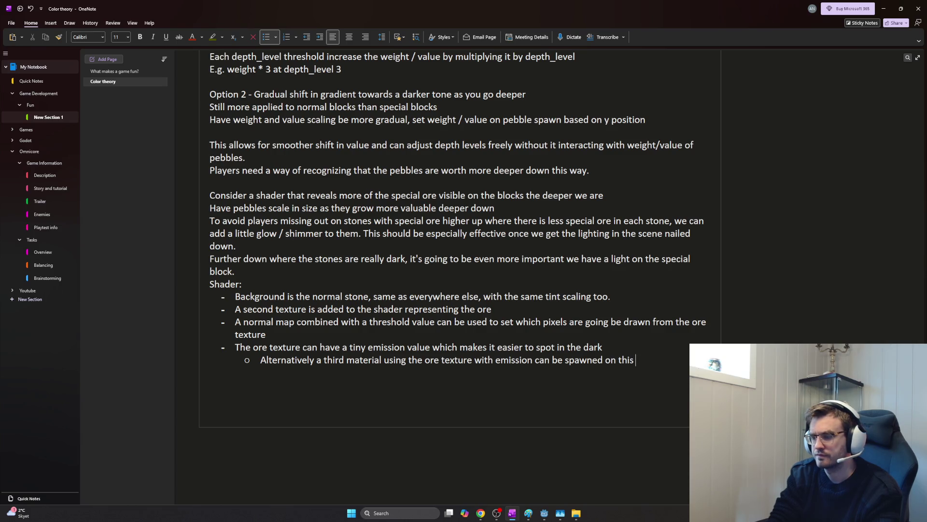
key(BackSpace)
key(BackSpace)
text(e )
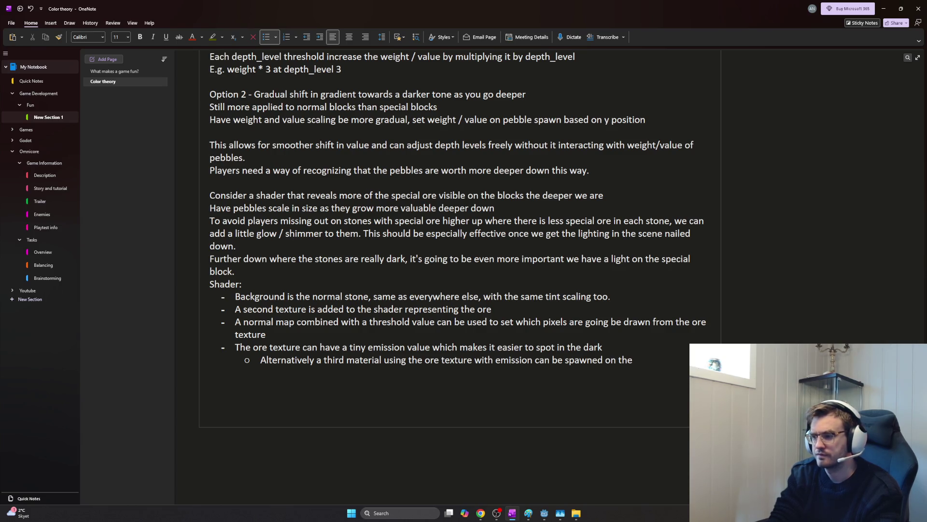
text(middle of)
key(BackSpace)
key(BackSpace)
key(BackSpace)
key(BackSpace)
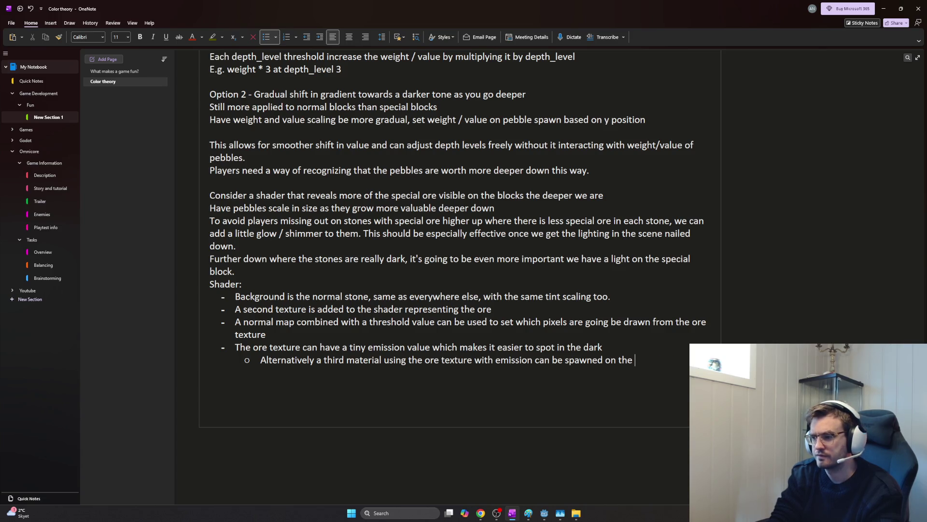
key(BackSpace)
key(BackSpace)
key(BackSpace)
key(BackSpace)
text(a)
text( select)
key(BackSpace)
key(BackSpace)
key(BackSpace)
key(BackSpace)
key(BackSpace)
text(n even smaller r)
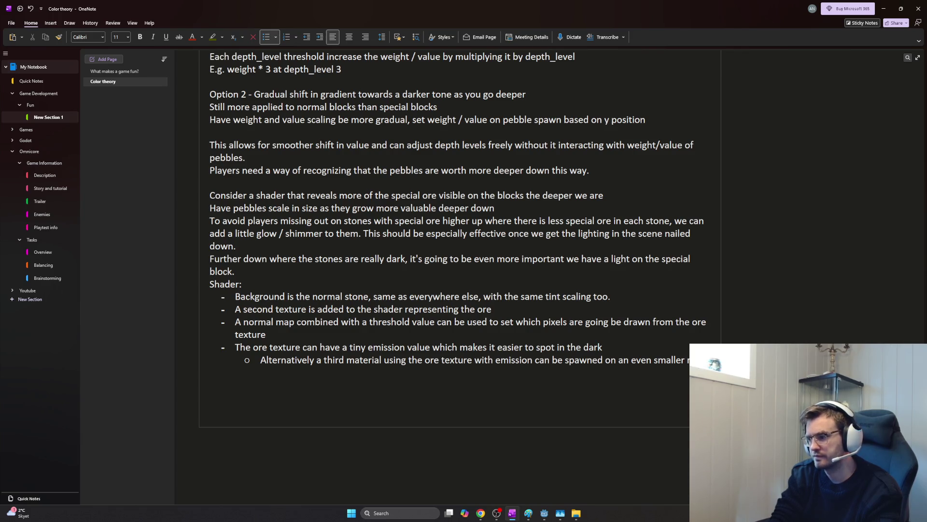
text(ange of values from the normal map,)
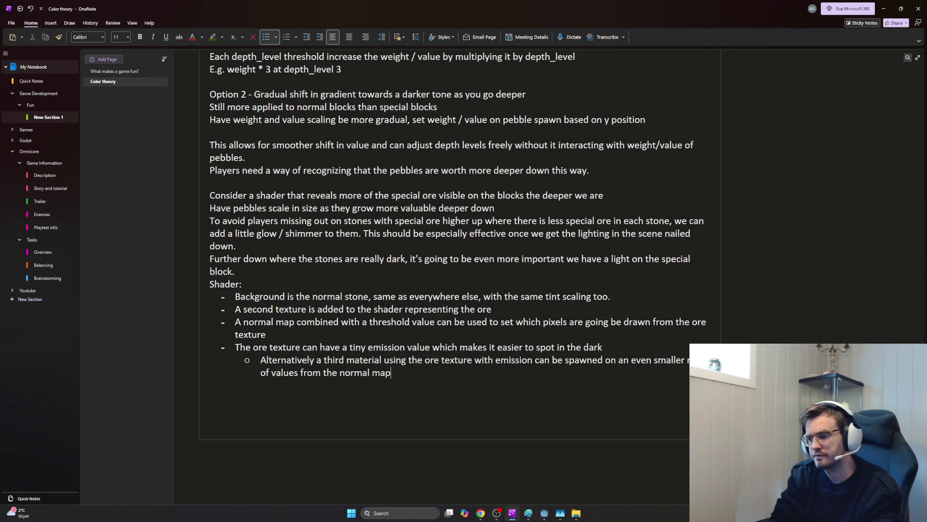
text( creating )
text(shin)
text(y spots in the middle of the minerals)
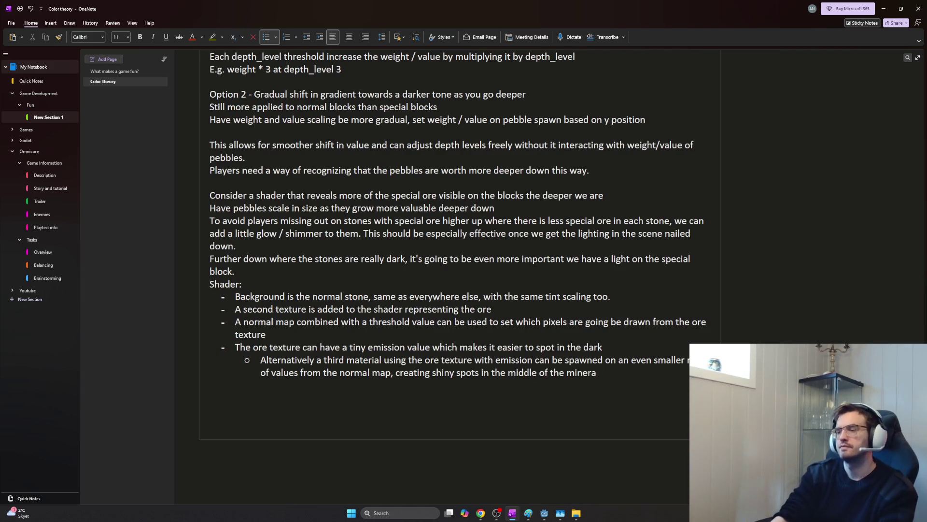
key(ctrl+BackSpace)
text(ore spots)
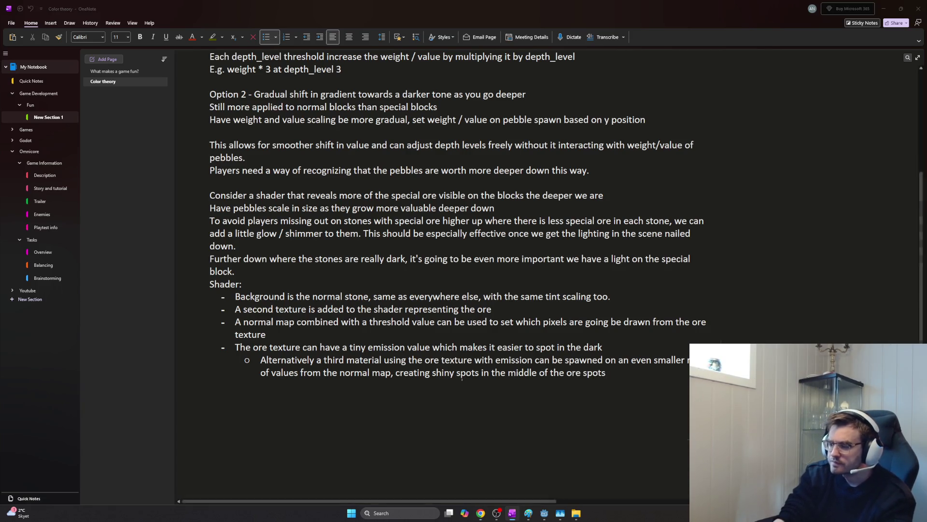
- Cycle the open windows, refocus the OneNote page, then switch over to the Paint sketch
key(alt+Tab)
key(alt+shift+Tab)
key(alt+shift+Tab)
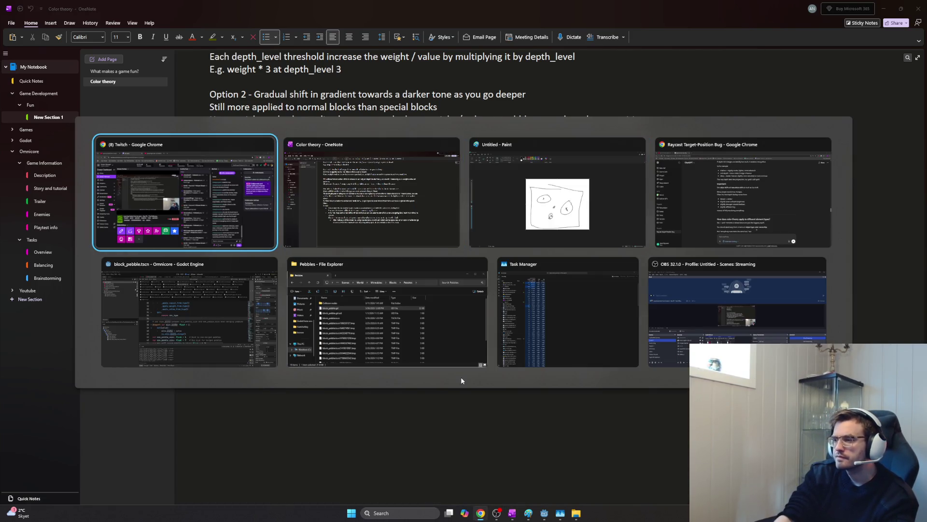
key(Escape)
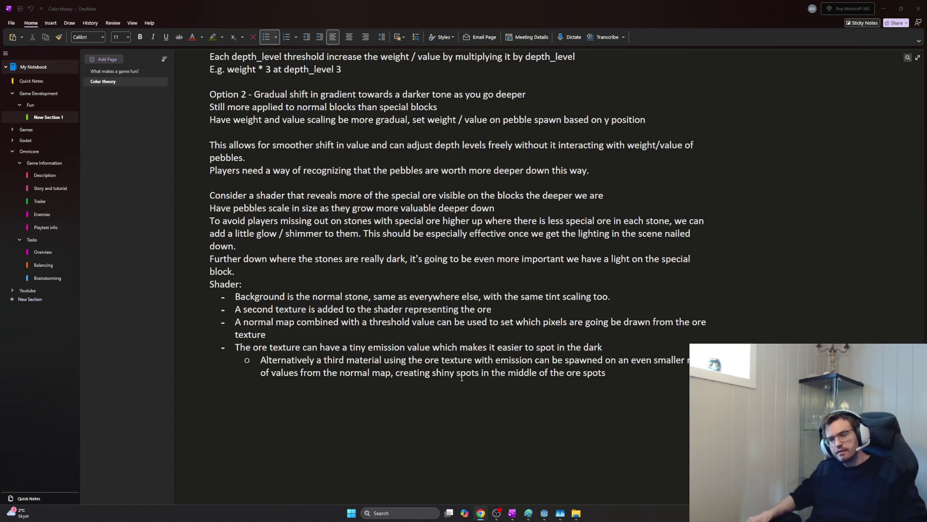
click(632, 371)
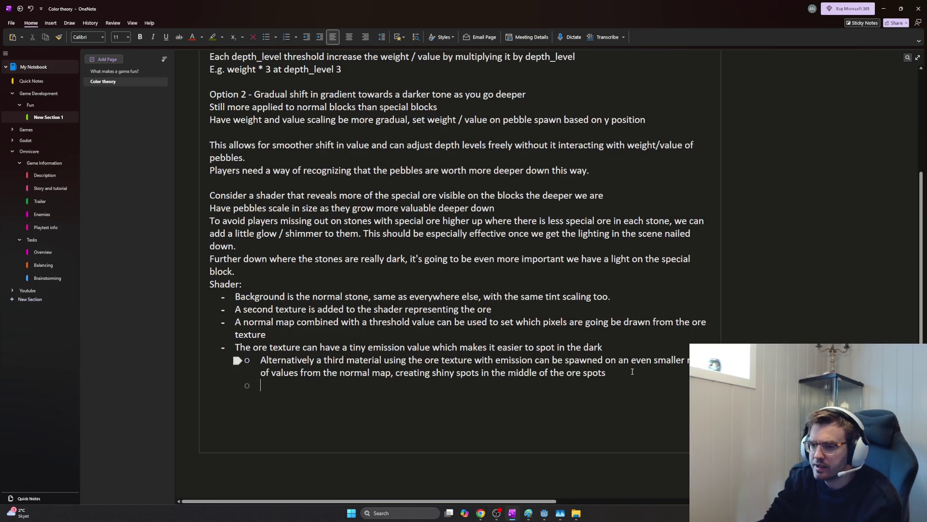
key(alt+Tab)
key(alt+Tab)
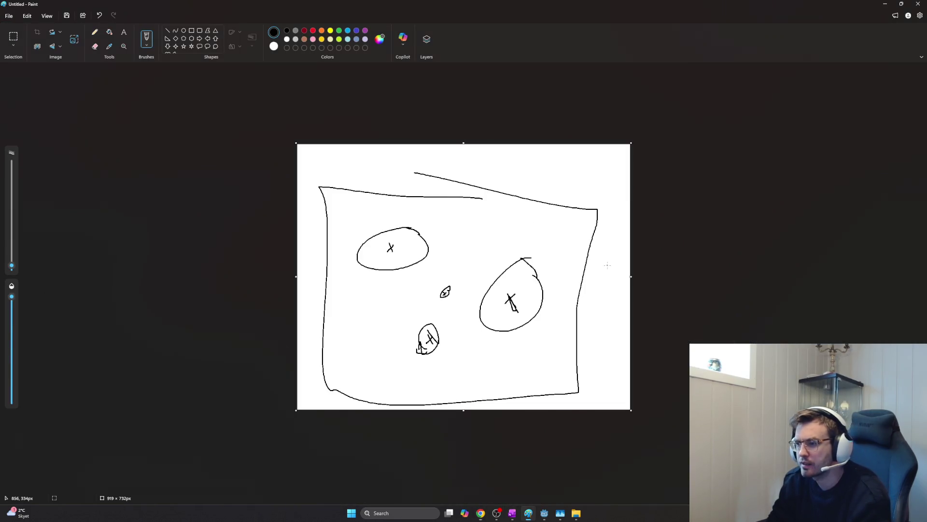
- Try scribbles on the right oval, undo them, and draw a loop around the oval
mouse_move(530, 267)
mouse_down()
mouse_move(518, 301)
mouse_move(506, 302)
mouse_move(513, 296)
mouse_up()
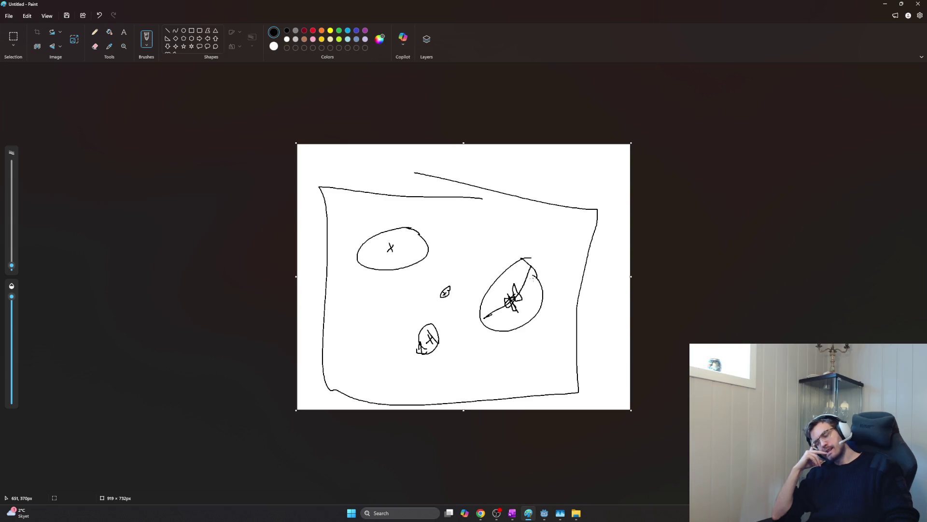
key(ctrl+z)
key(ctrl+z)
key(ctrl+z)
key(ctrl+z)
drag(537, 276, 519, 299)
key(ctrl+z)
key(ctrl+z)
drag(525, 266, 458, 290)
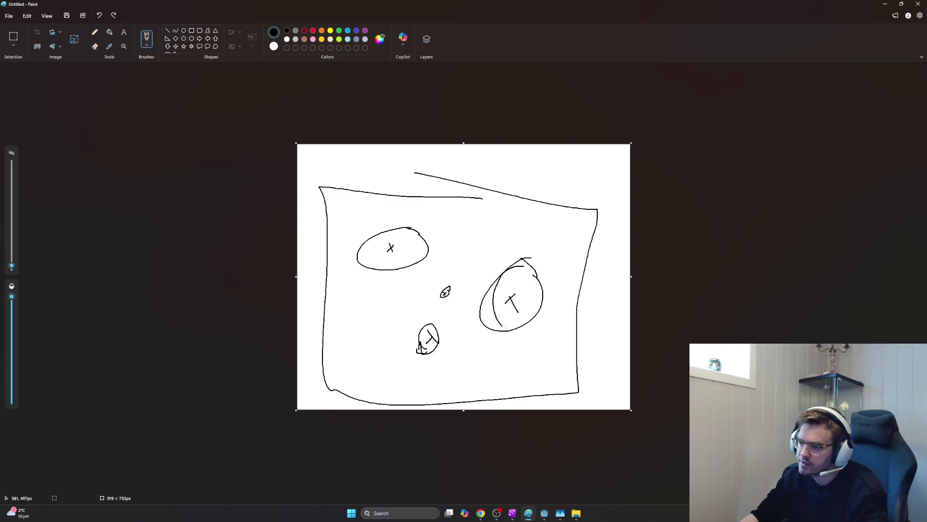
key(ctrl+z)
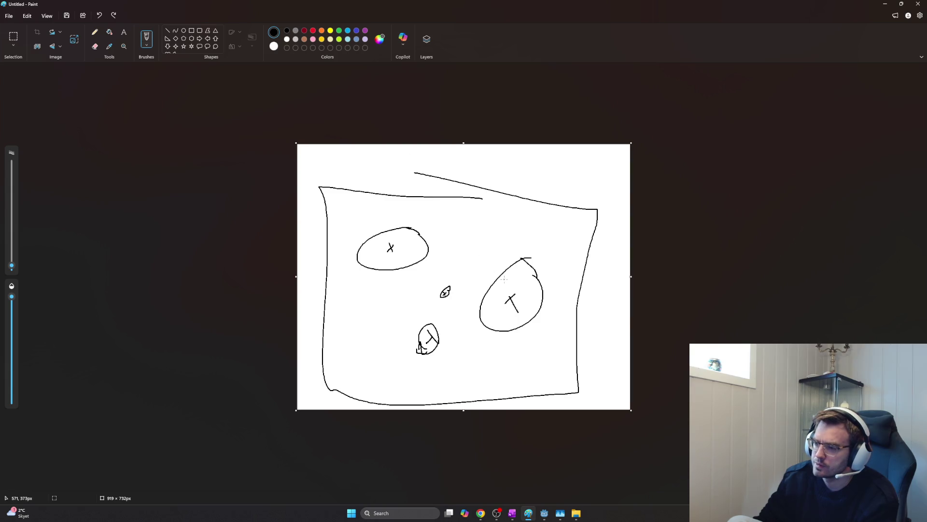
- Keep a star mark at the right oval's upper left and a line down the oval, undoing trial strokes
mouse_move(496, 268)
mouse_down()
mouse_move(498, 287)
mouse_move(505, 281)
mouse_up()
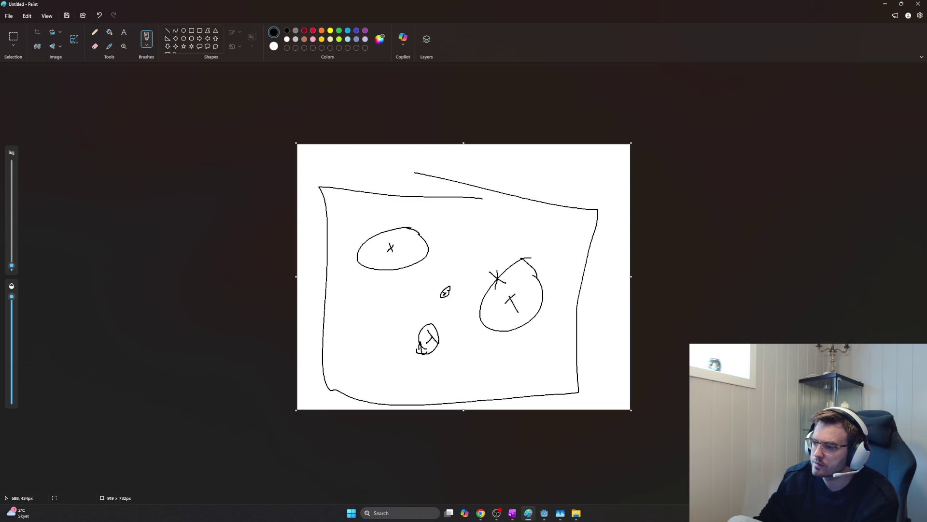
drag(510, 298, 496, 278)
key(ctrl+z)
drag(496, 278, 514, 303)
key(ctrl+z)
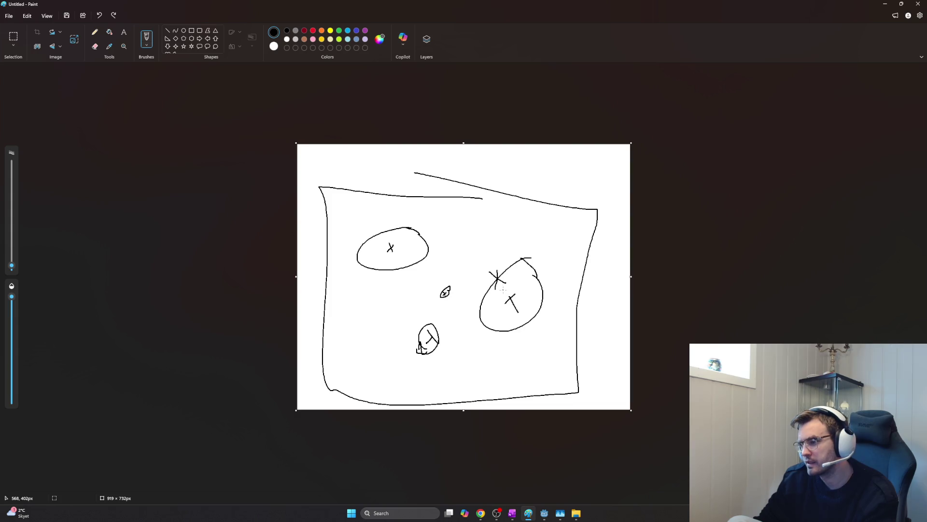
drag(497, 279, 514, 307)
- Doodle a small oval, arrow and triangle strokes above the block and a long line to the canvas edge
mouse_move(507, 153)
mouse_down()
mouse_move(524, 182)
mouse_move(548, 170)
mouse_up()
mouse_move(552, 181)
mouse_down()
mouse_move(577, 195)
mouse_move(568, 198)
mouse_move(580, 196)
mouse_up()
drag(601, 187, 588, 207)
drag(467, 172, 654, 237)
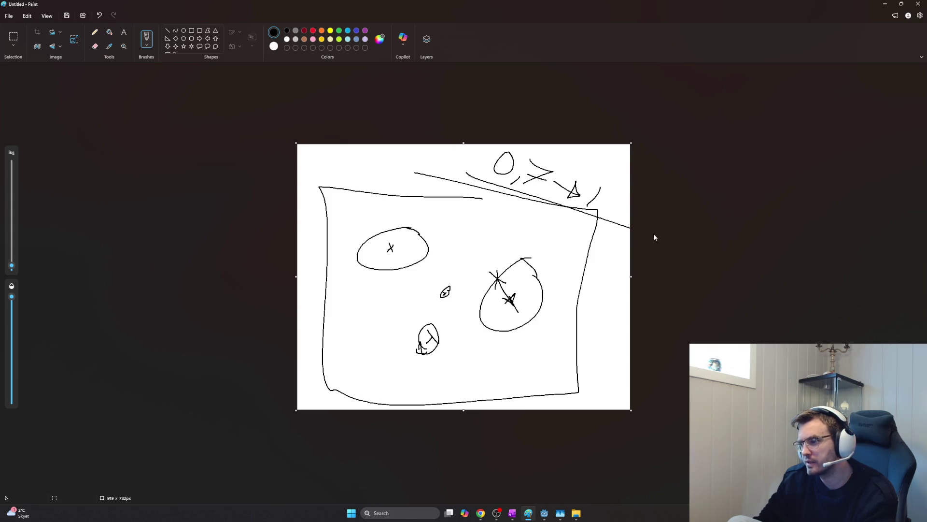
- Try strokes inside the right oval and over the upper-left oval, undoing the stray ones
mouse_move(523, 262)
mouse_down()
mouse_move(510, 298)
mouse_move(541, 285)
mouse_move(510, 300)
mouse_move(510, 290)
mouse_move(501, 310)
mouse_move(517, 313)
mouse_up()
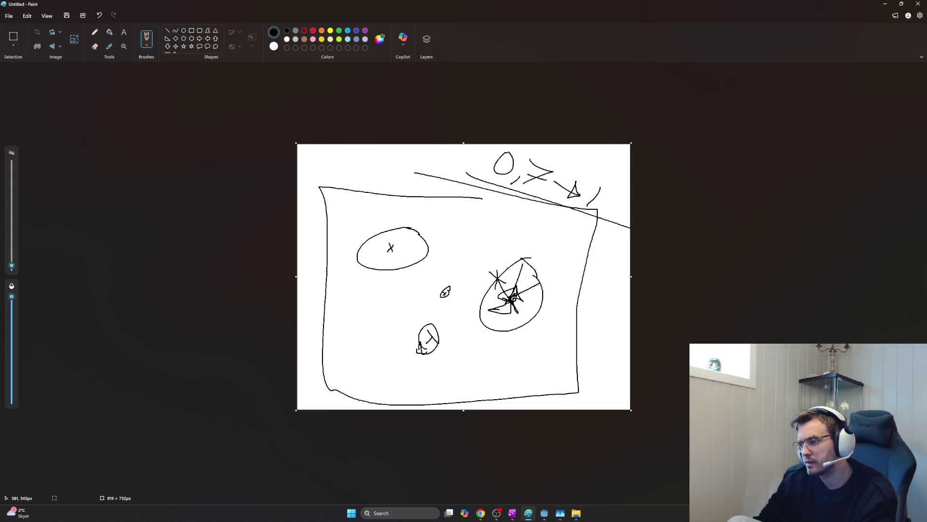
drag(500, 263, 510, 305)
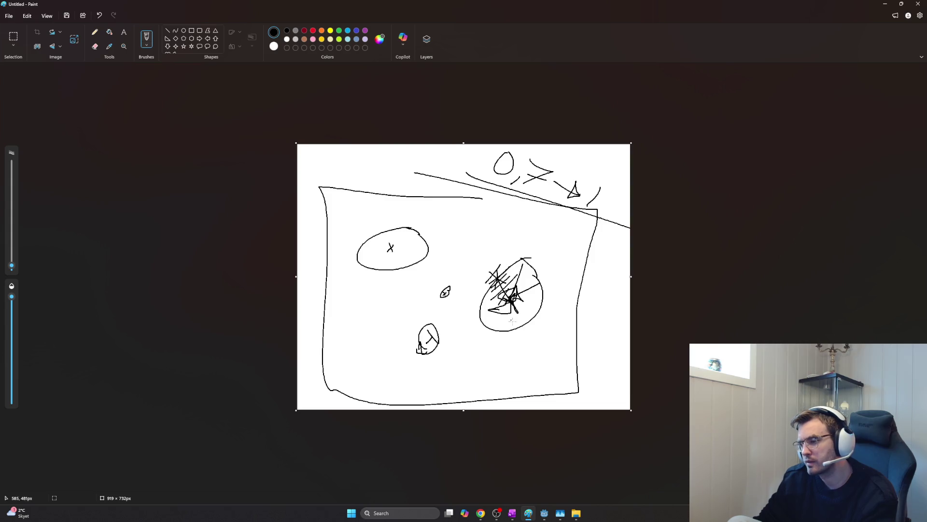
key(ctrl+z)
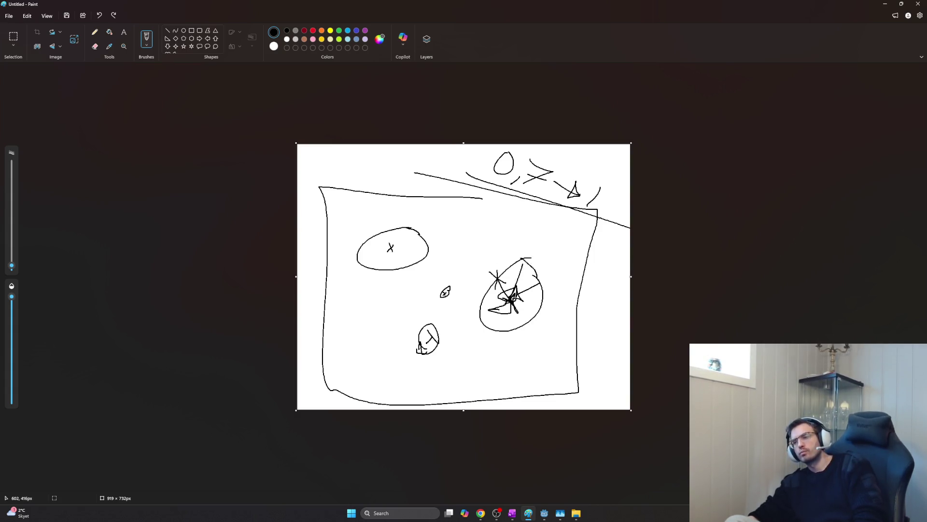
mouse_move(429, 230)
mouse_down()
mouse_move(434, 261)
mouse_move(410, 217)
mouse_move(432, 248)
mouse_up()
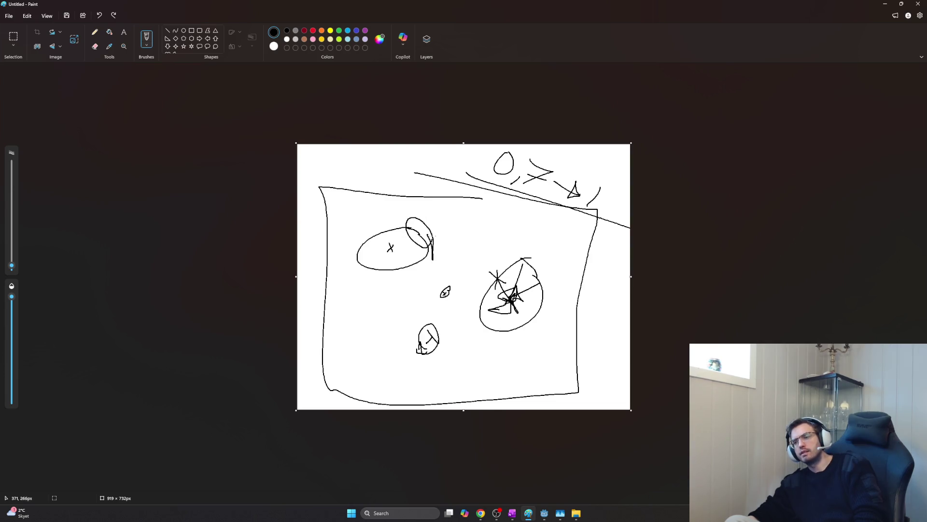
key(ctrl+z)
key(ctrl+z)
key(ctrl+z)
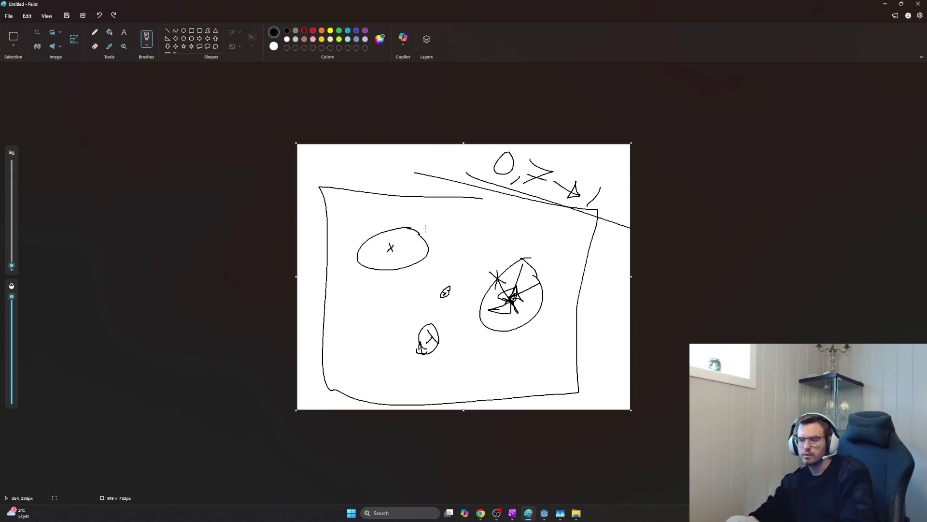
- Write an underlined 0,5-0,7 label at the block's top left, then switch to OneNote
mouse_move(340, 151)
mouse_down()
mouse_move(352, 168)
mouse_move(388, 168)
mouse_move(382, 182)
mouse_move(414, 181)
mouse_up()
drag(328, 171, 418, 183)
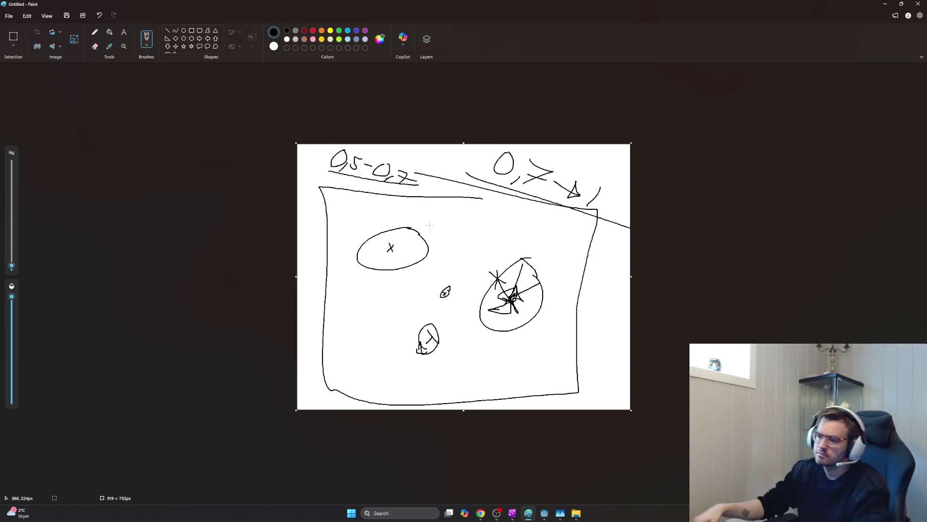
key(alt+Tab)
key(Tab)
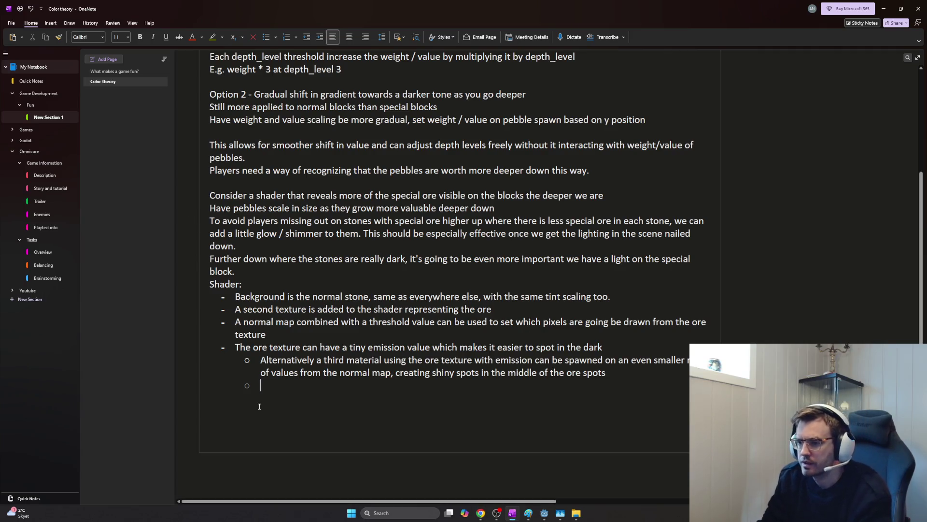
- Delete the emission bullet with its sub-bullet and start a new line after the normal-map bullet
drag(250, 384, 232, 349)
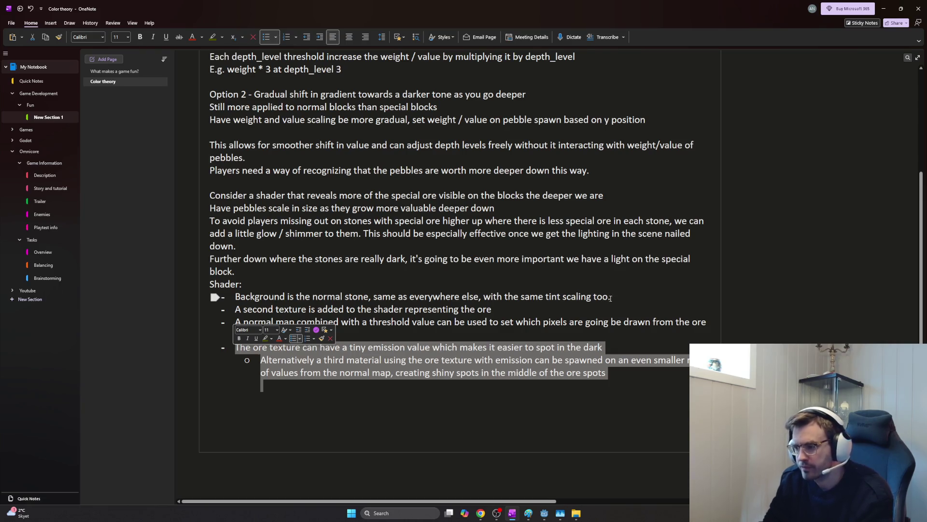
key(Delete)
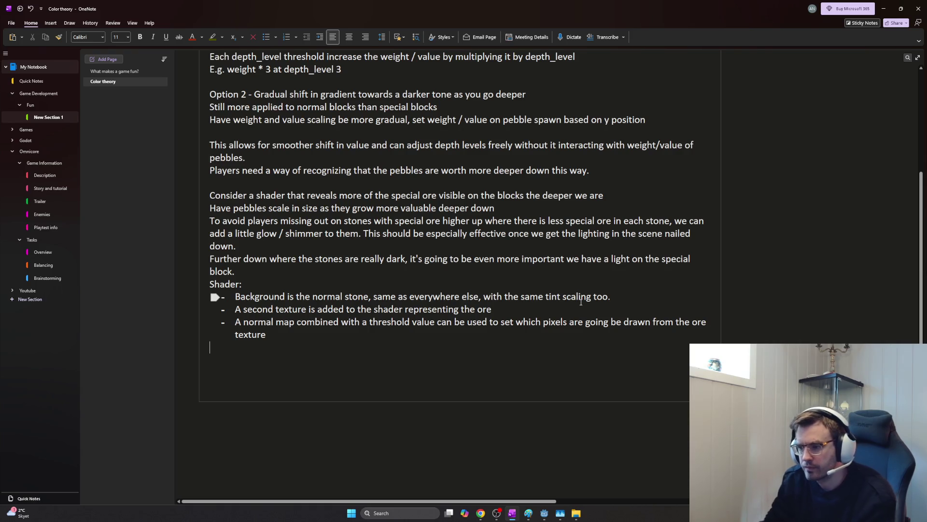
mouse_move(493, 310)
mouse_down()
mouse_move(235, 309)
mouse_move(659, 320)
mouse_up()
click(408, 336)
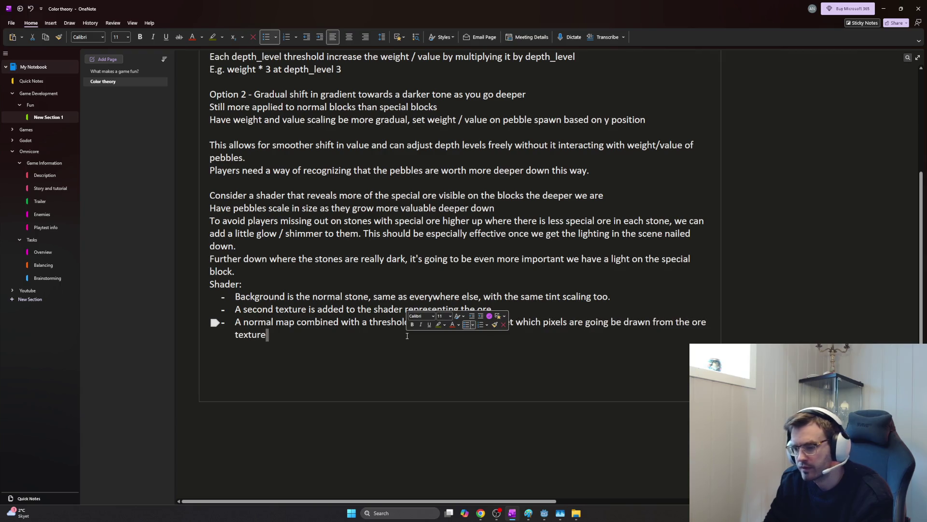
key(Return)
text(Threshold value)
- Write sub-bullets on how ore blends in around the threshold value, ending 'From the threshold value and up to 1'
key(BackSpace)
key(BackSpace)
key(BackSpace)
key(BackSpace)
key(BackSpace)
key(BackSpace)
text(Where the normal map has threshold-value -)
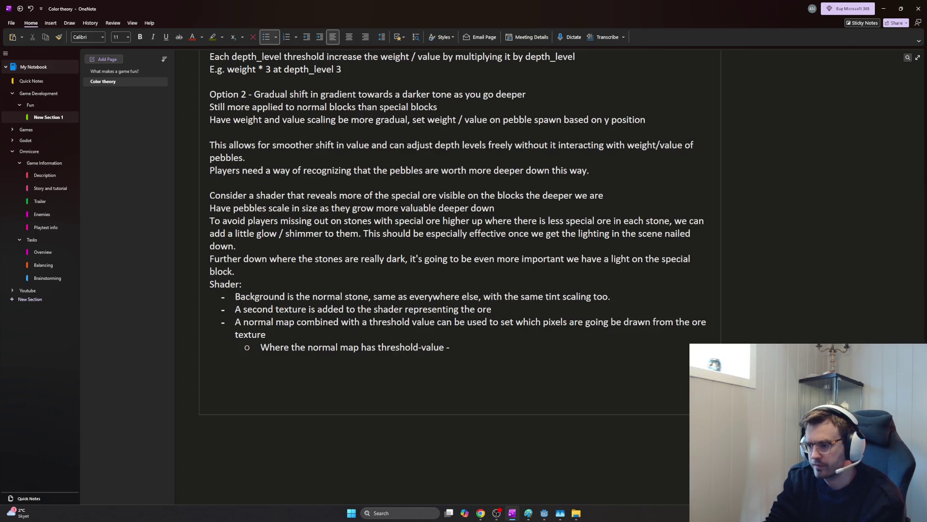
key(BackSpace)
key(BackSpace)
key(BackSpace)
key(BackSpace)
key(BackSpace)
key(BackSpace)
key(BackSpace)
key(BackSpace)
text( value minus 0.2)
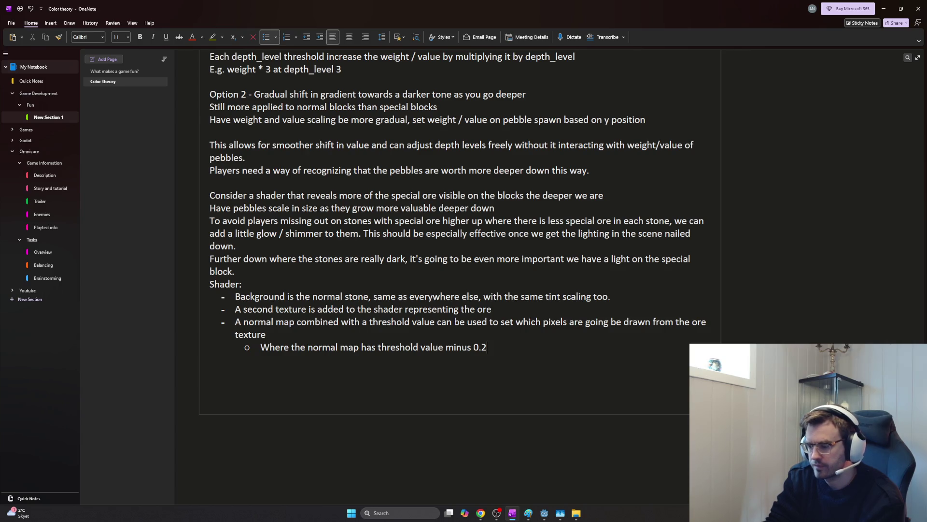
text((example), )
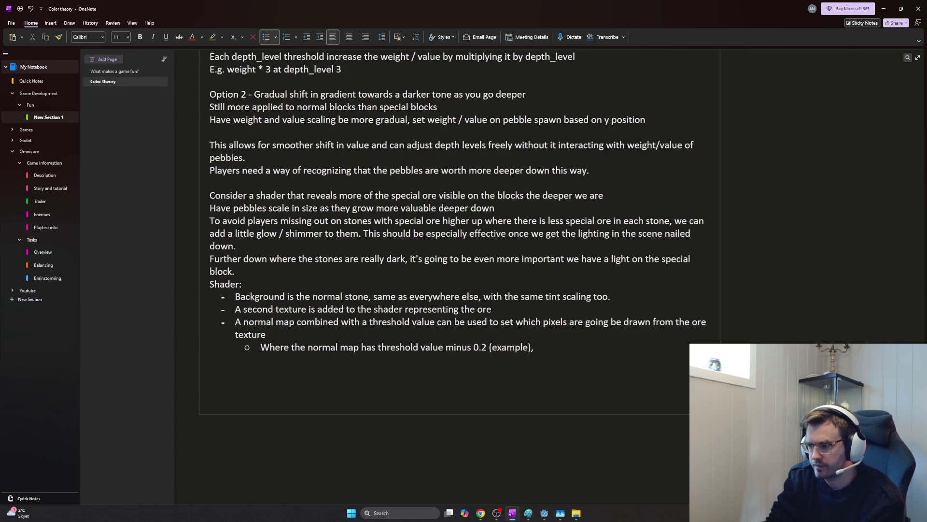
text(we could)
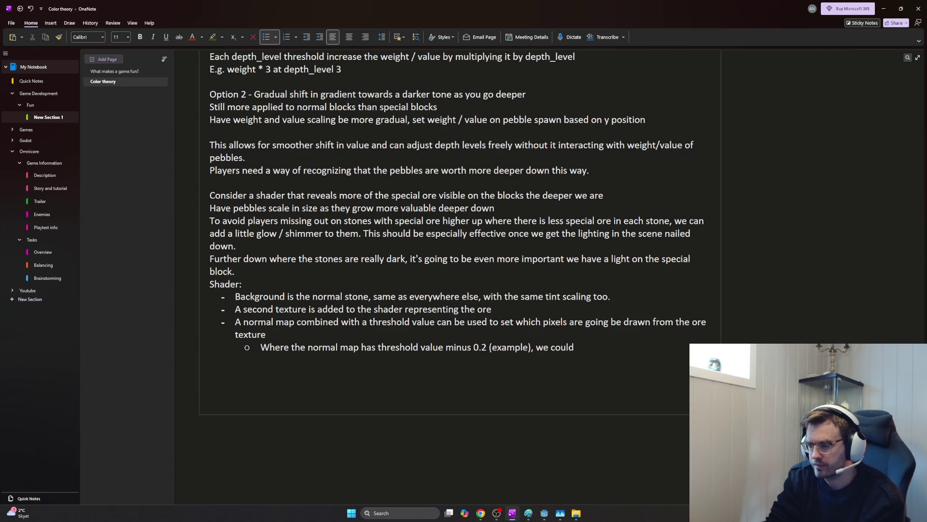
text( start bled)
key(BackSpace)
key(BackSpace)
key(BackSpace)
text(he blend between th )
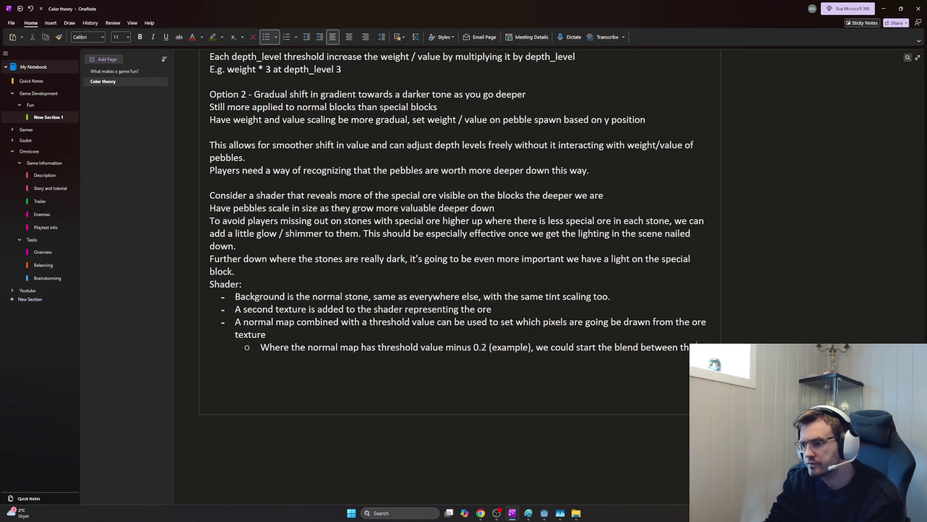
text(stone and the or)
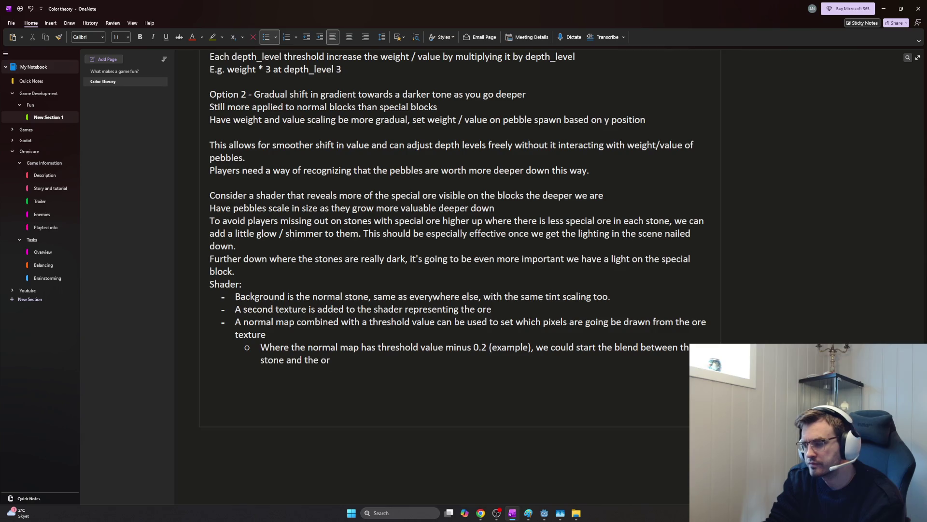
text(e texture)
key(Return)
text(At the threshold value the ore is the only text)
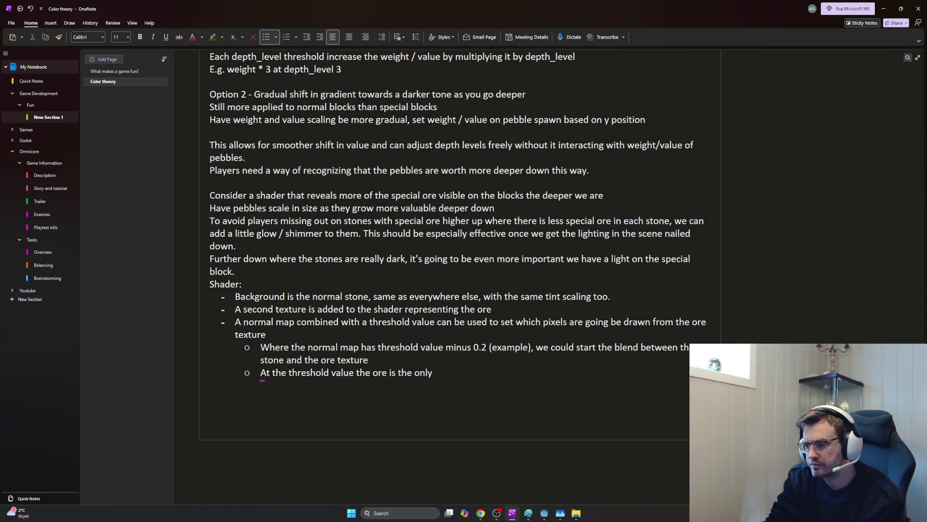
text(ure being drawn)
key(Return)
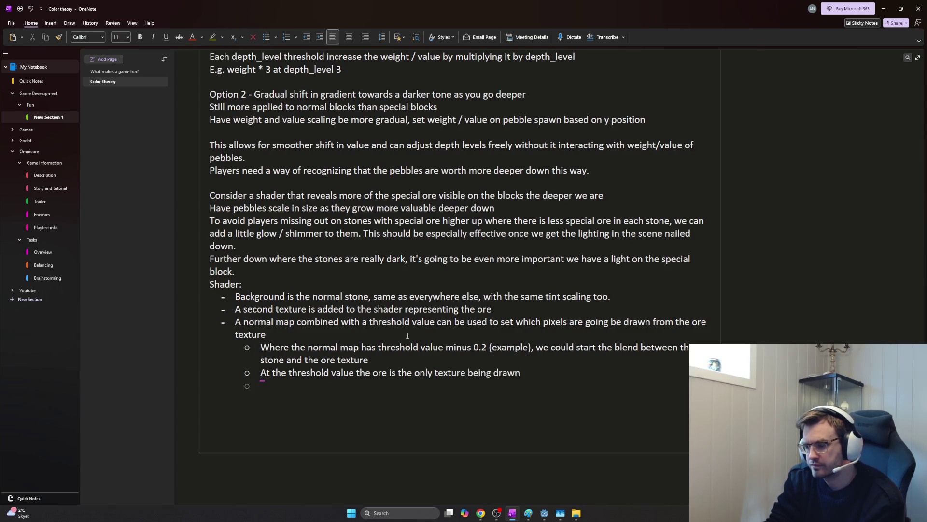
text(From mt)
key(BackSpace)
text(the threshold ba)
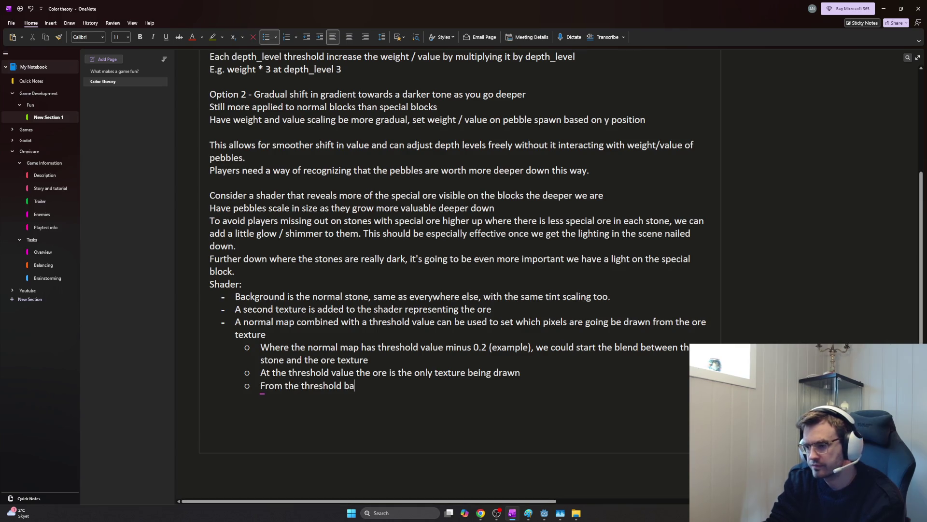
key(BackSpace)
key(BackSpace)
text(value and up to 1)
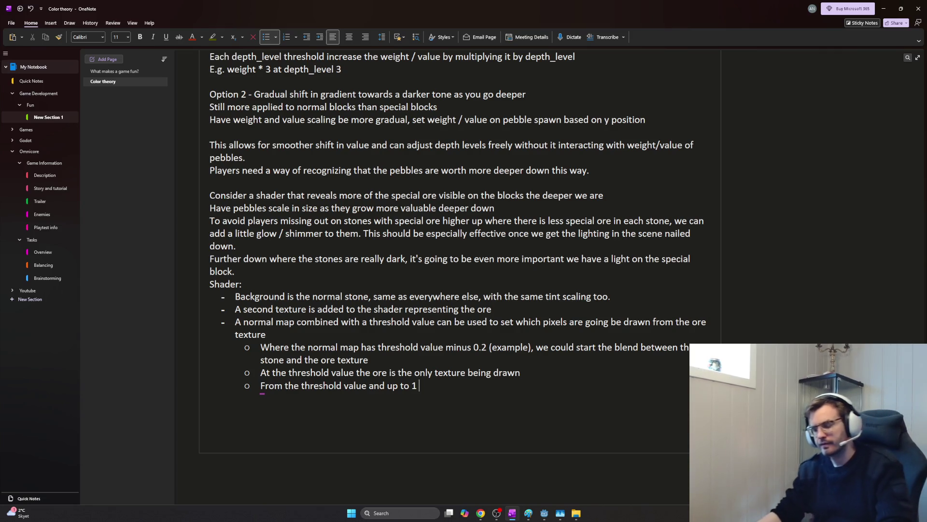
- Switch to Paint and undo every stroke to clear the canvas
key(alt+Tab)
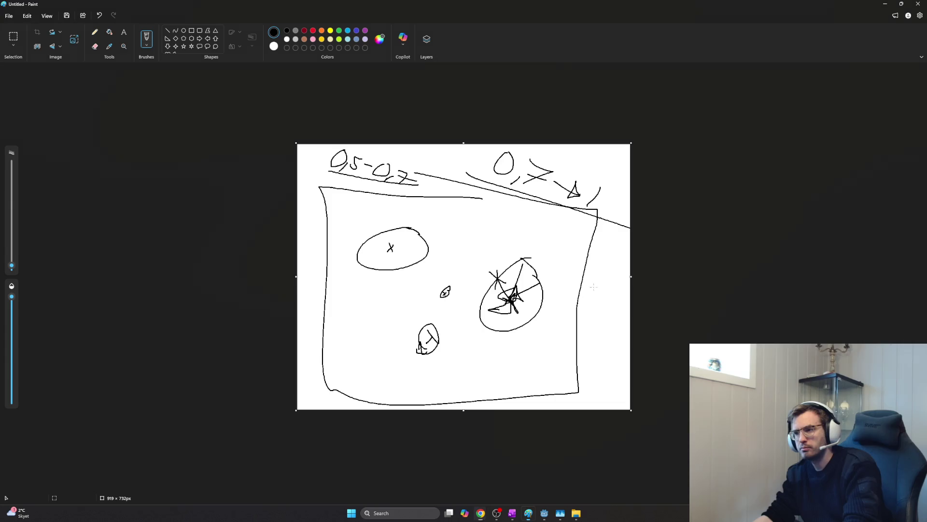
key(ctrl+z)
key(ctrl+z)
key(ctrl+z)
key(ctrl+z)
key(ctrl+z)
key(ctrl+z)
key(ctrl+z)
key(ctrl+z)
key(ctrl+z)
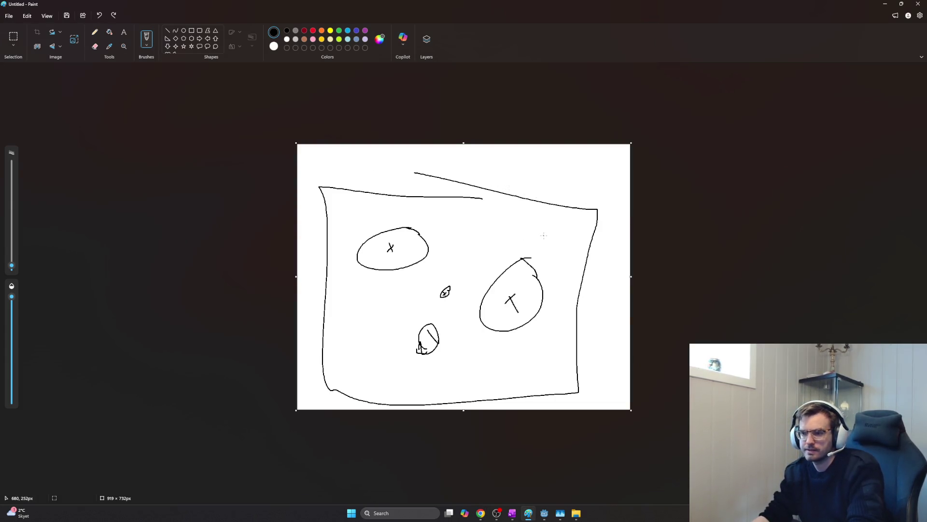
key(ctrl+z)
key(ctrl+z)
key(ctrl+z)
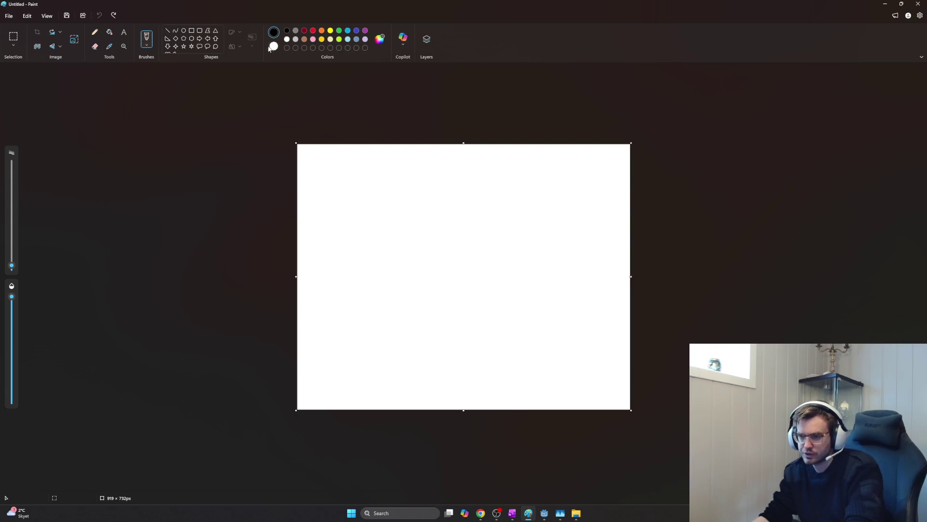
- Draw a large black-outlined rectangle and fill its interior brown
click(192, 32)
mouse_move(333, 167)
mouse_down()
mouse_move(620, 403)
mouse_move(597, 376)
mouse_up()
click(305, 31)
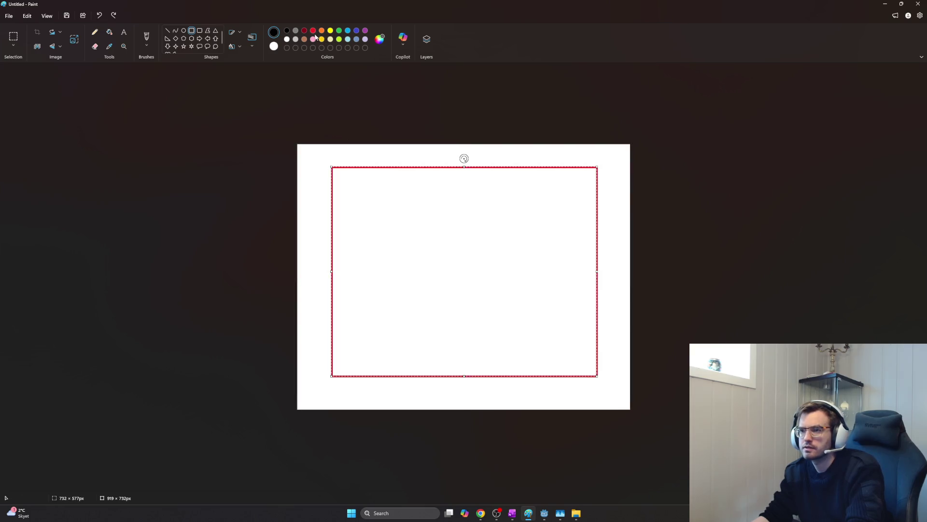
click(218, 138)
click(304, 39)
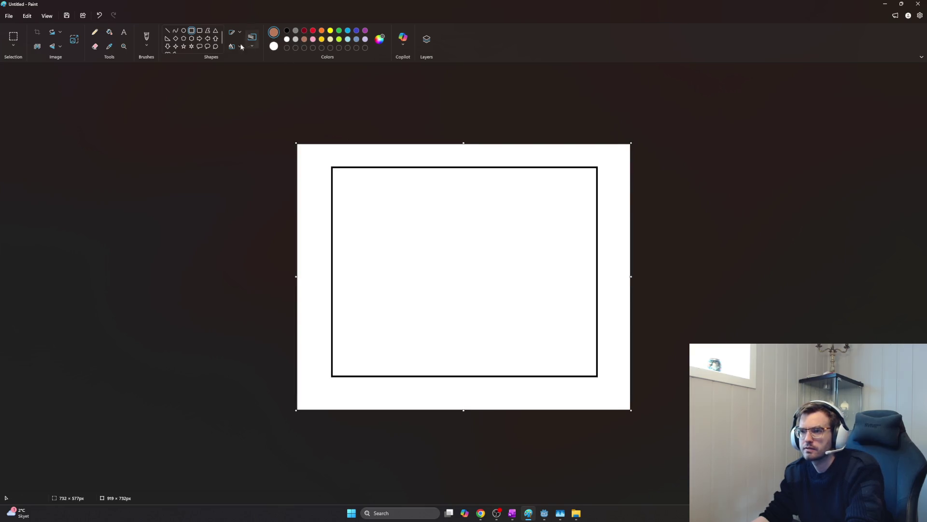
click(200, 32)
click(192, 30)
click(108, 32)
click(440, 225)
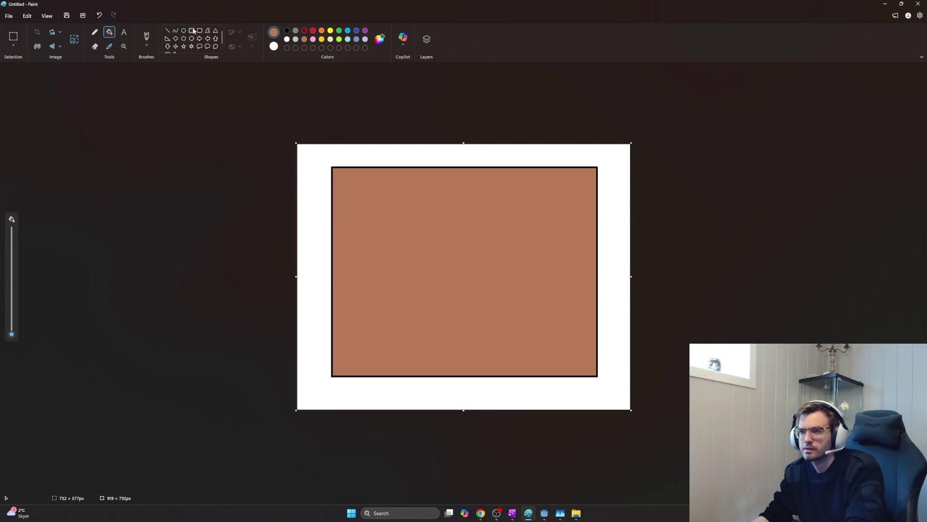
- Draw a dark red square outline inside the brown block's upper left
click(304, 30)
click(192, 30)
mouse_move(379, 201)
mouse_down()
mouse_move(478, 276)
mouse_move(450, 264)
mouse_up()
click(212, 215)
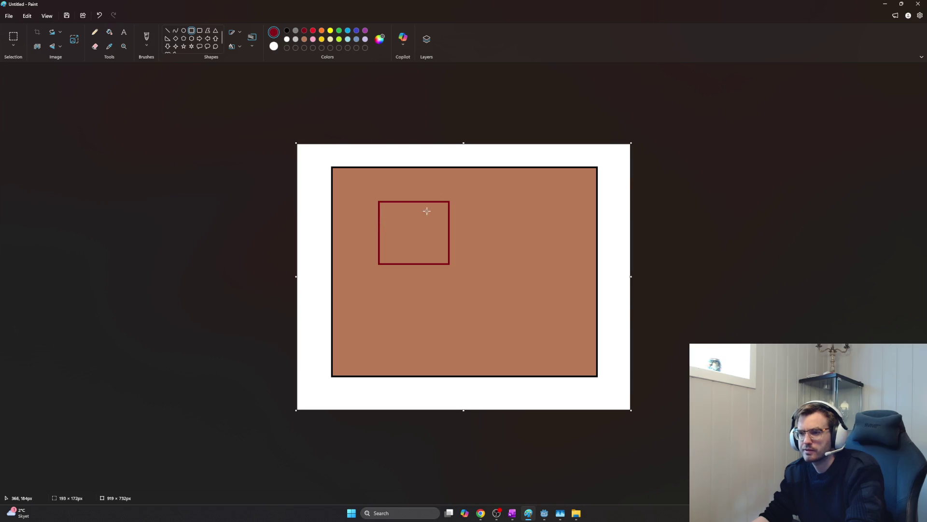
- Draw a smaller dark red square inside the first and fill the band between them dark red
drag(392, 211, 438, 251)
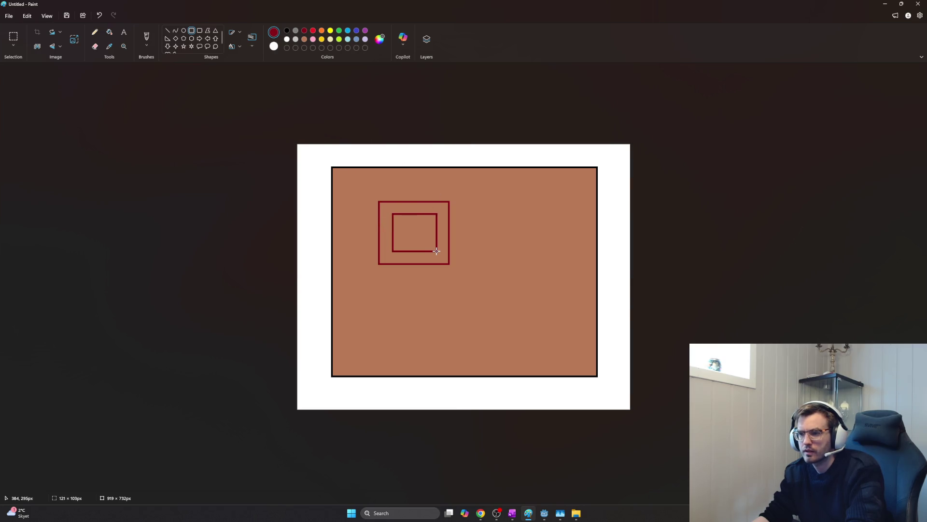
click(201, 131)
click(108, 33)
click(384, 229)
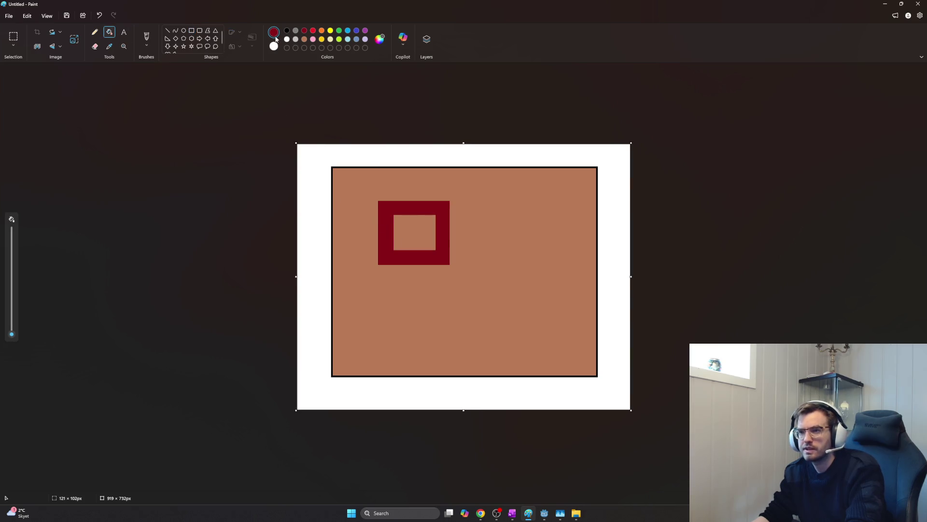
- Fill the inner square with bright red
click(312, 31)
click(414, 230)
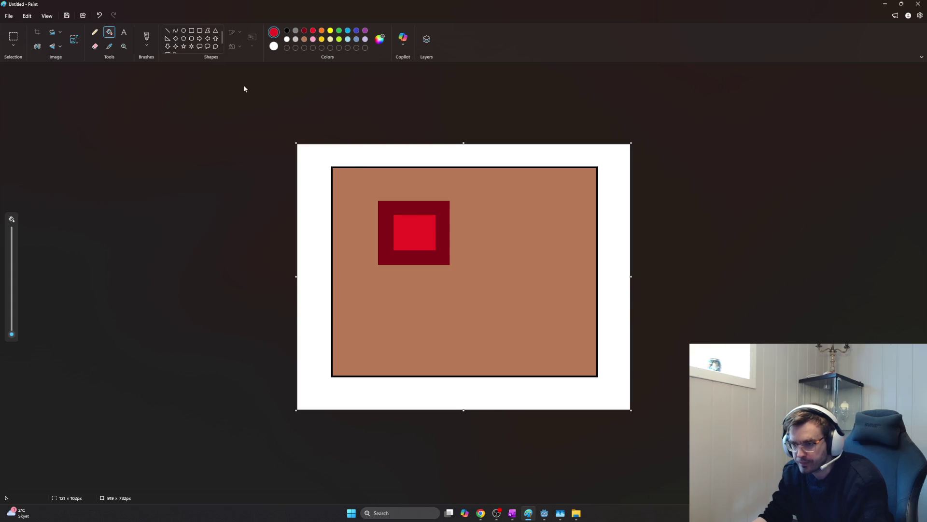
click(191, 32)
- Draw a small yellow square at the bright red square's centre, redoing the first attempt
click(330, 31)
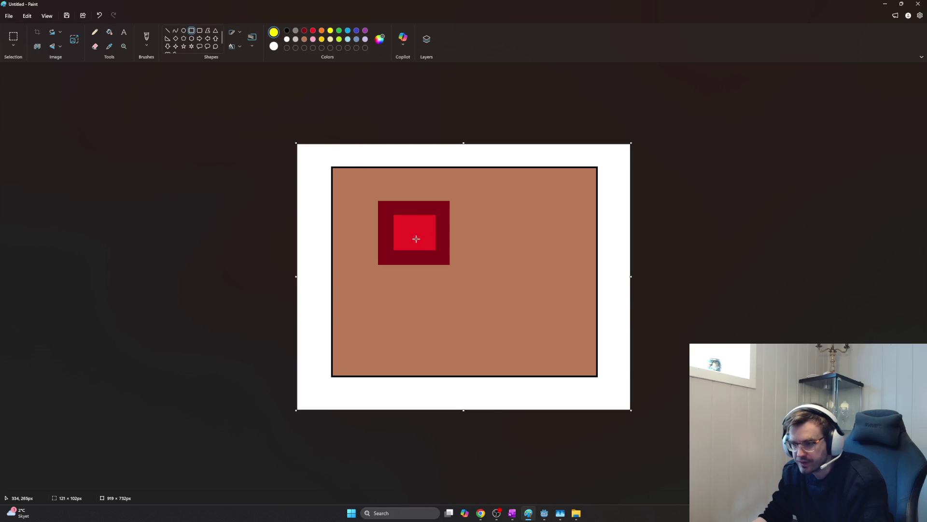
drag(410, 228, 419, 237)
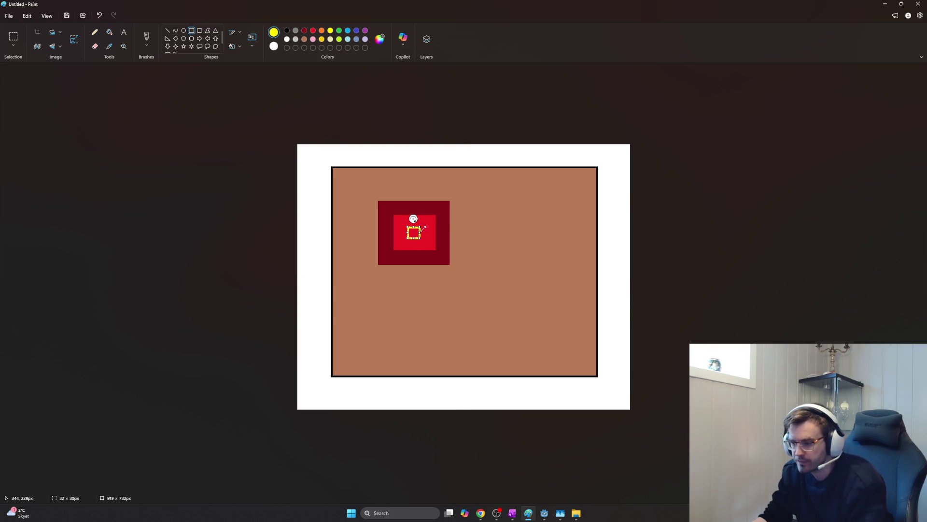
key(ctrl+z)
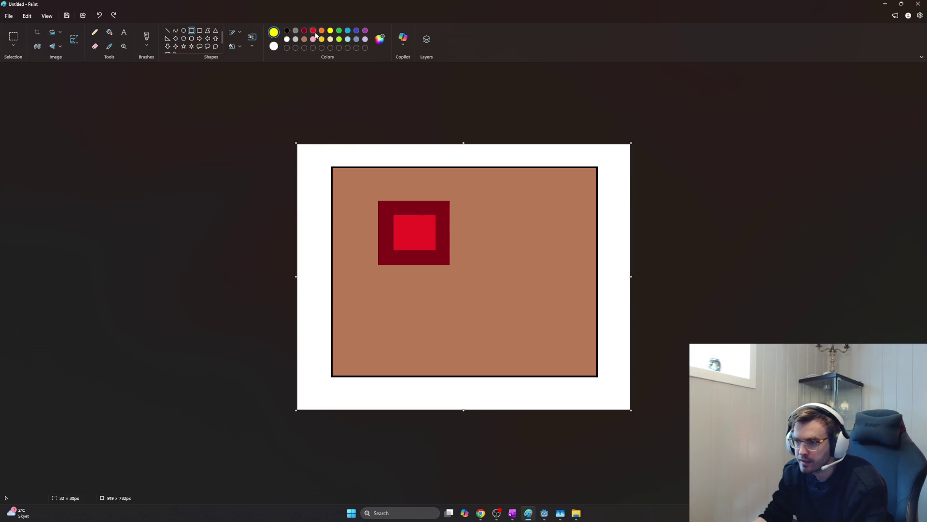
click(314, 31)
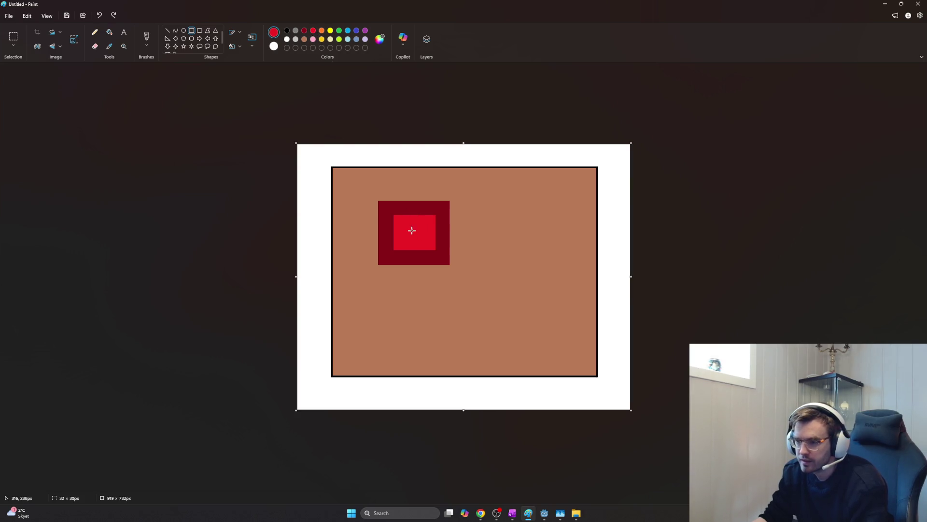
click(321, 39)
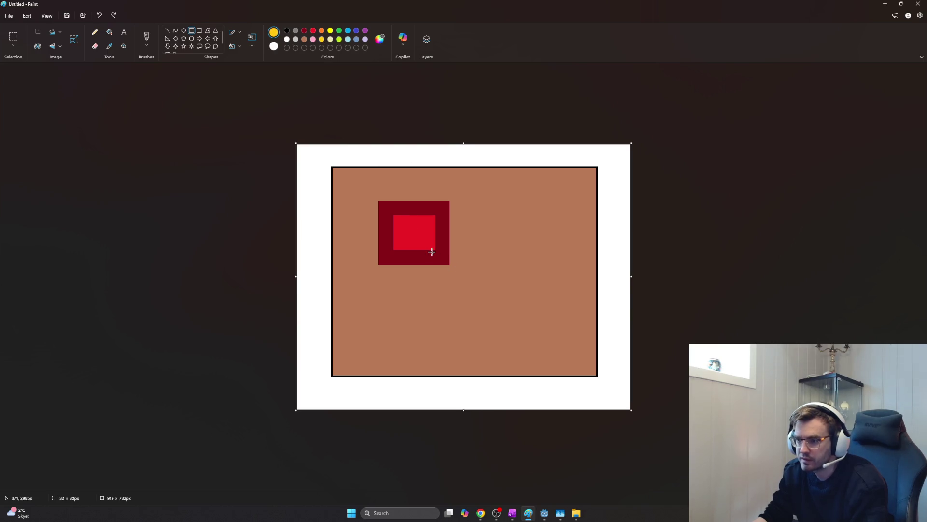
drag(409, 228, 419, 237)
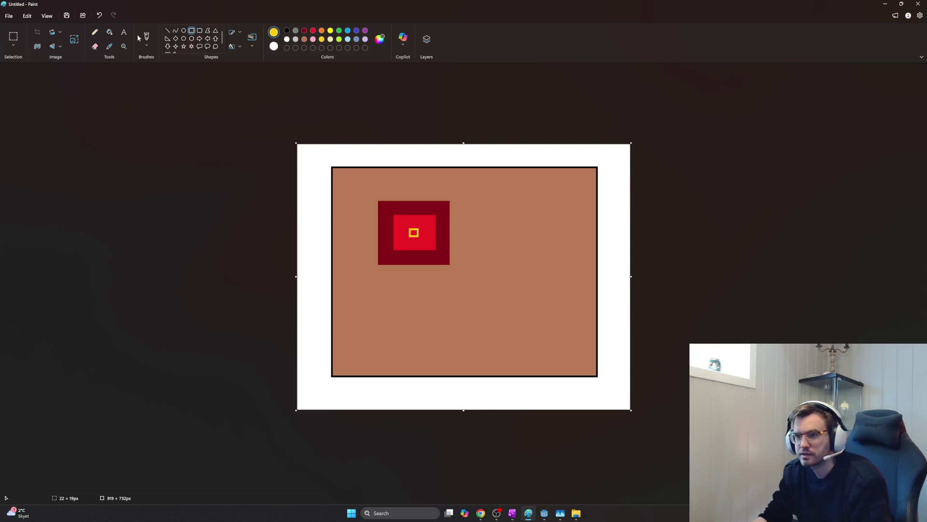
- Fill the small square solid yellow
click(109, 32)
click(414, 233)
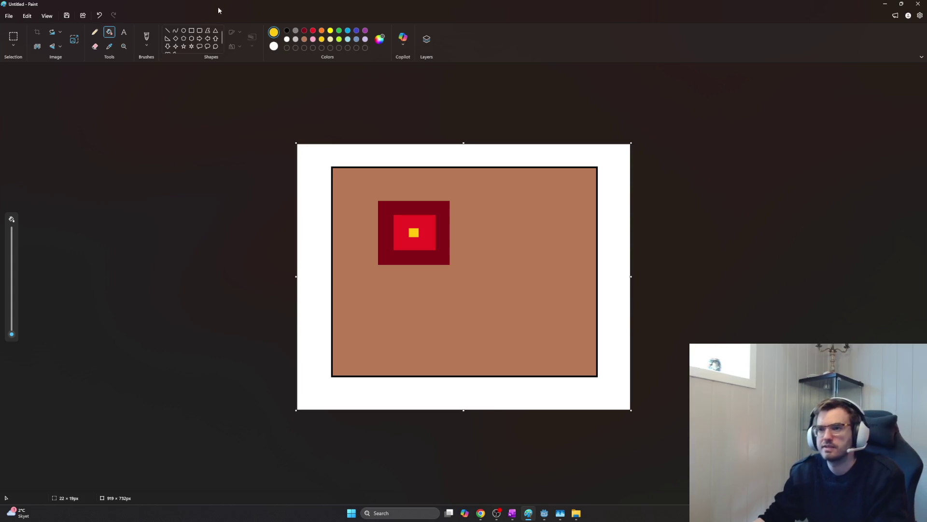
click(191, 31)
drag(490, 273, 566, 329)
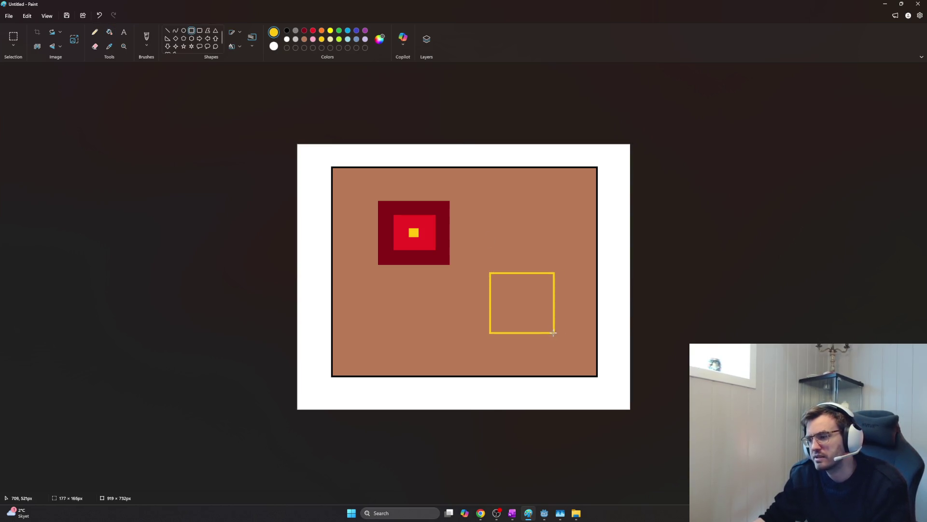
key(ctrl+z)
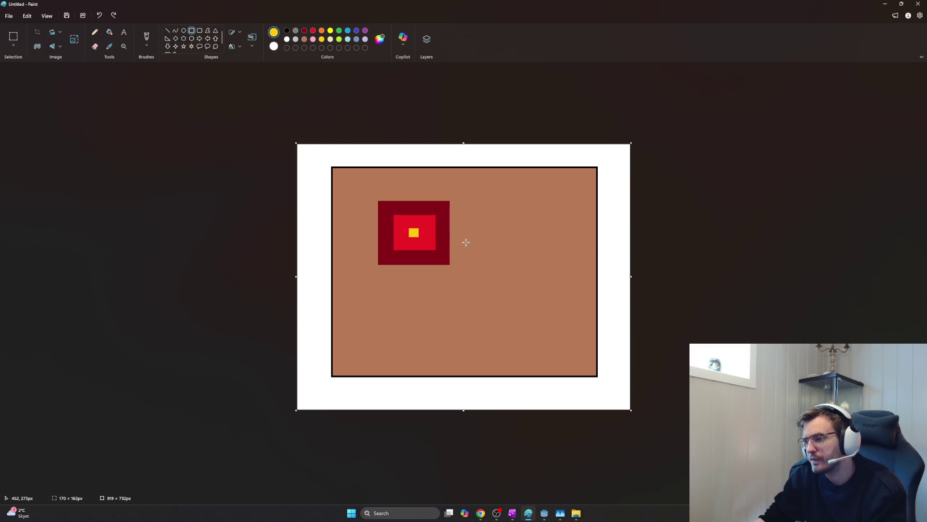
click(167, 31)
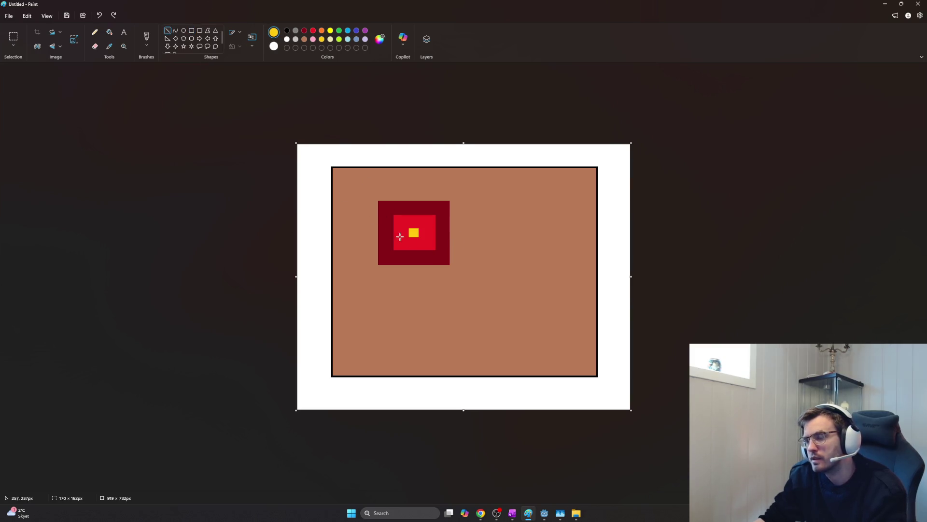
drag(313, 147, 407, 157)
key(Escape)
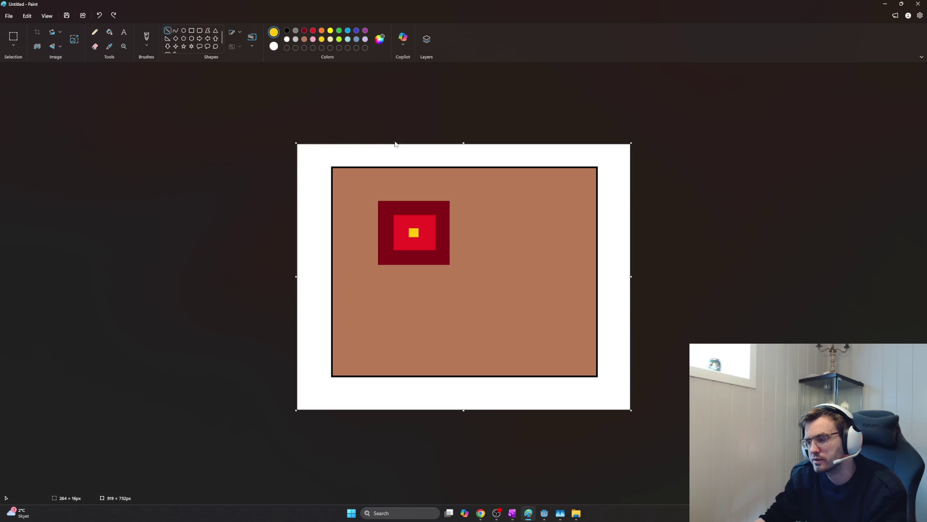
click(193, 31)
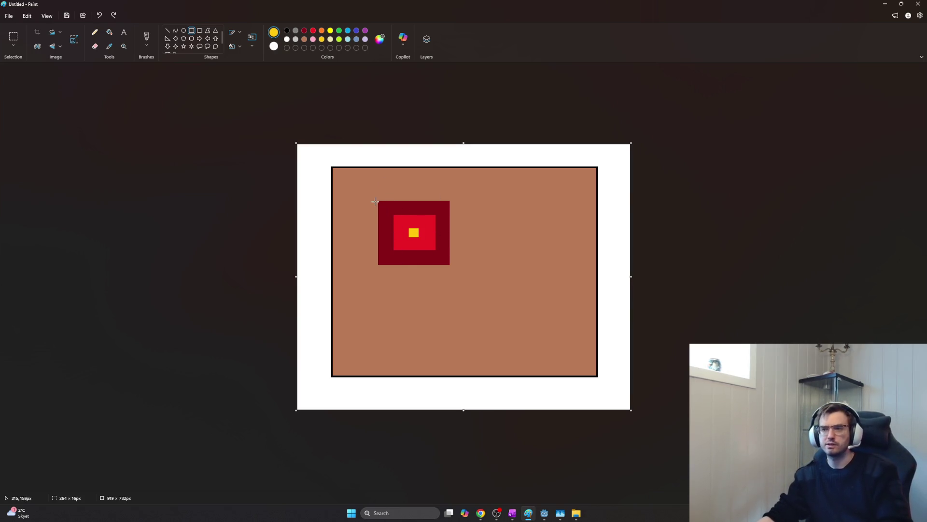
drag(378, 202, 473, 268)
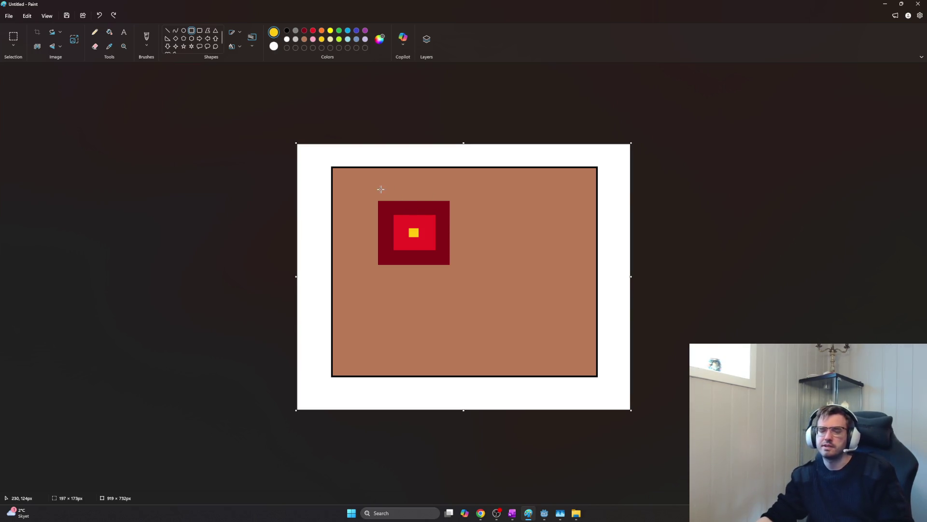
- Try yellow rectangle outlines on the block, undo both, and switch to the Color theory notes
drag(356, 188, 478, 294)
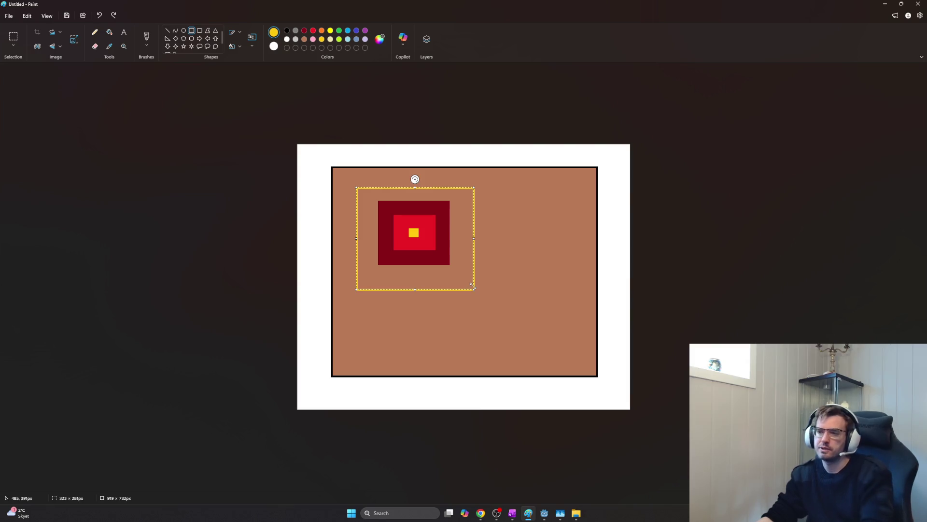
key(ctrl+z)
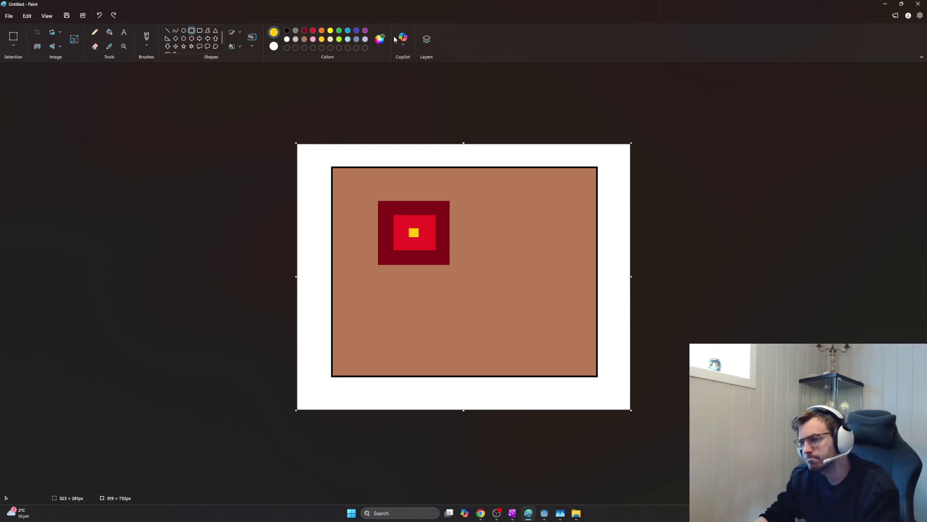
drag(452, 213, 558, 344)
key(ctrl+z)
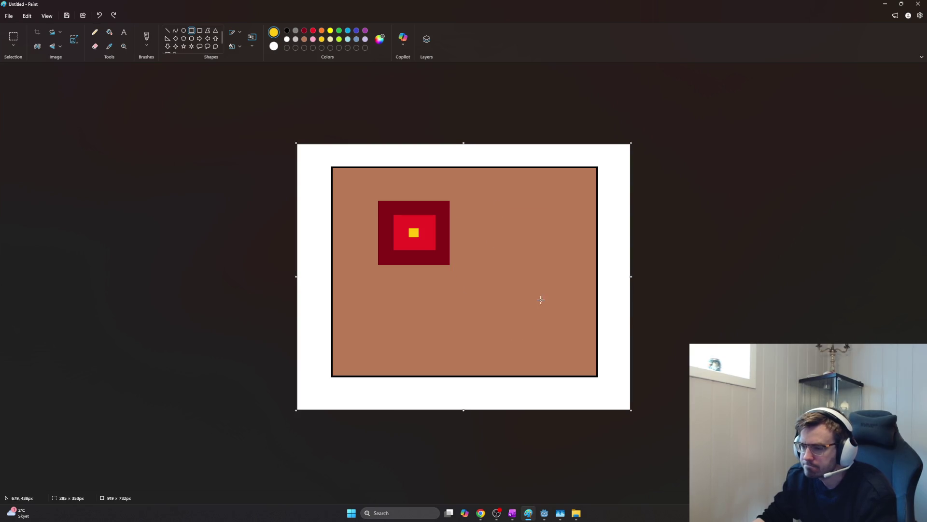
key(alt+Tab)
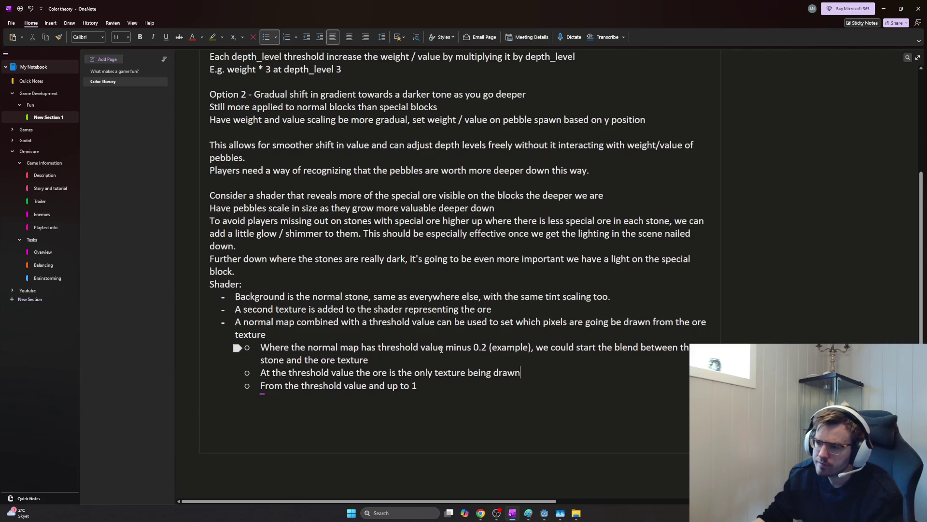
drag(474, 347, 657, 347)
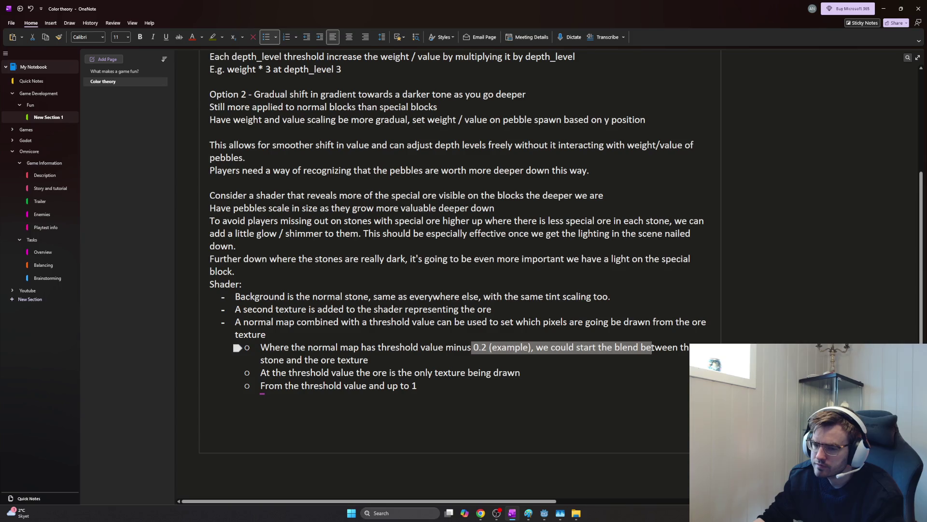
click(579, 353)
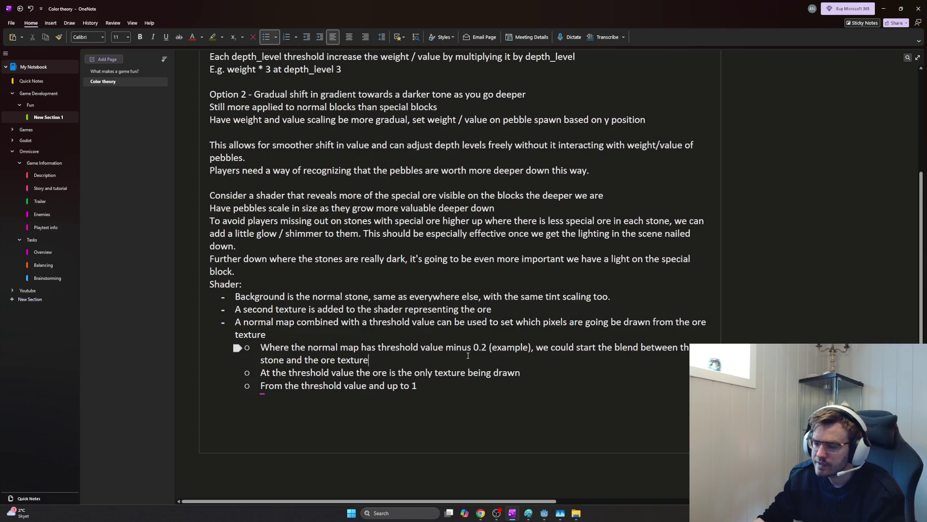
drag(425, 387, 238, 348)
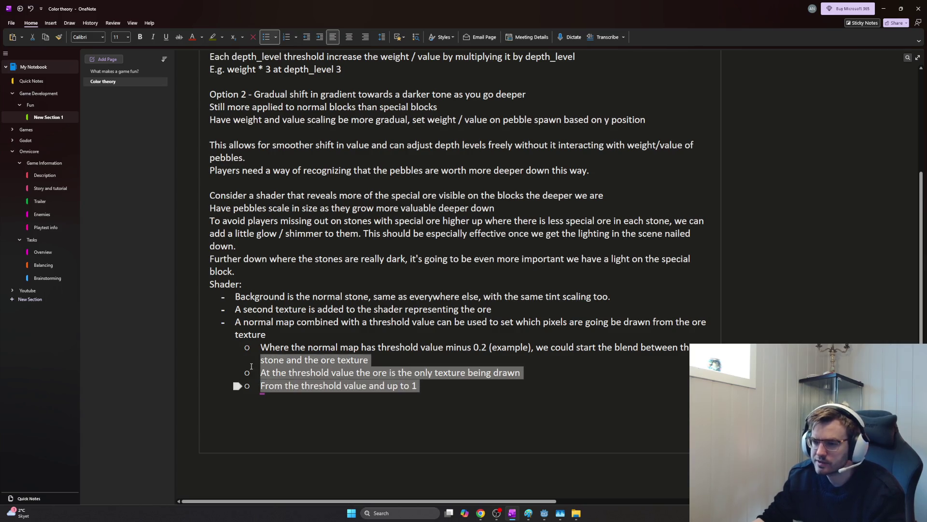
click(258, 349)
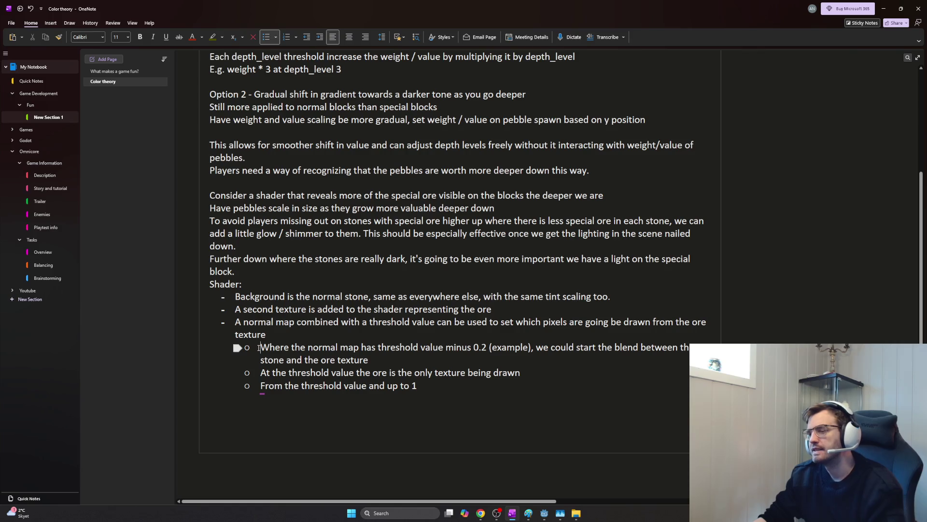